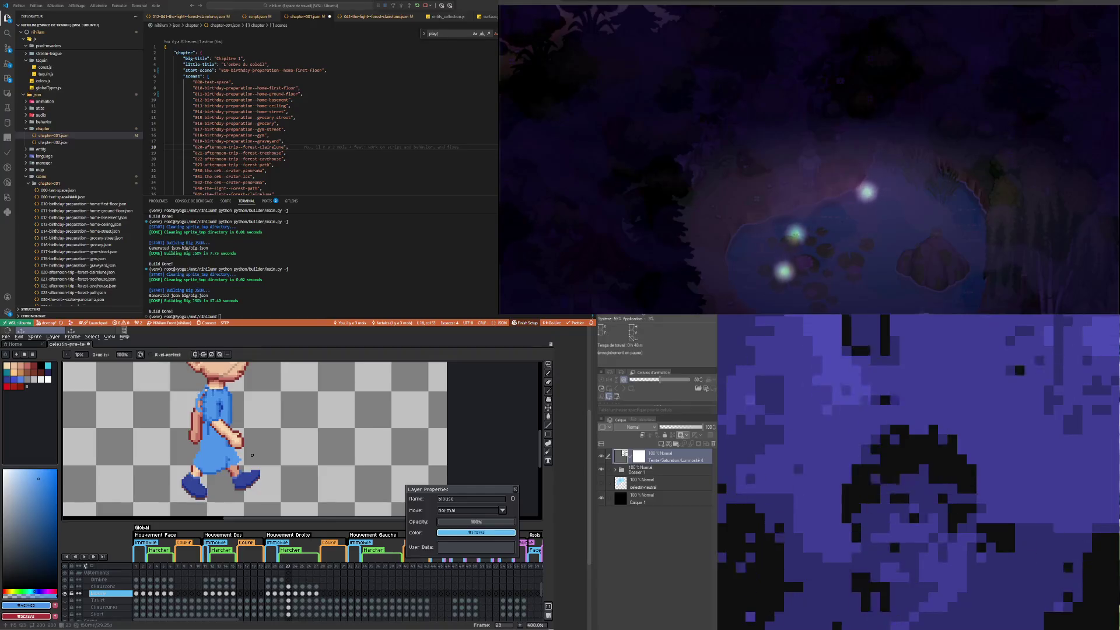
Step: Zoom into the sprite, sample the blouse's dark blue as the foreground colour, and return to the Pencil
{"action": "scroll", "coordinate": [227, 461], "scroll_direction": "up", "scroll_amount": 2}
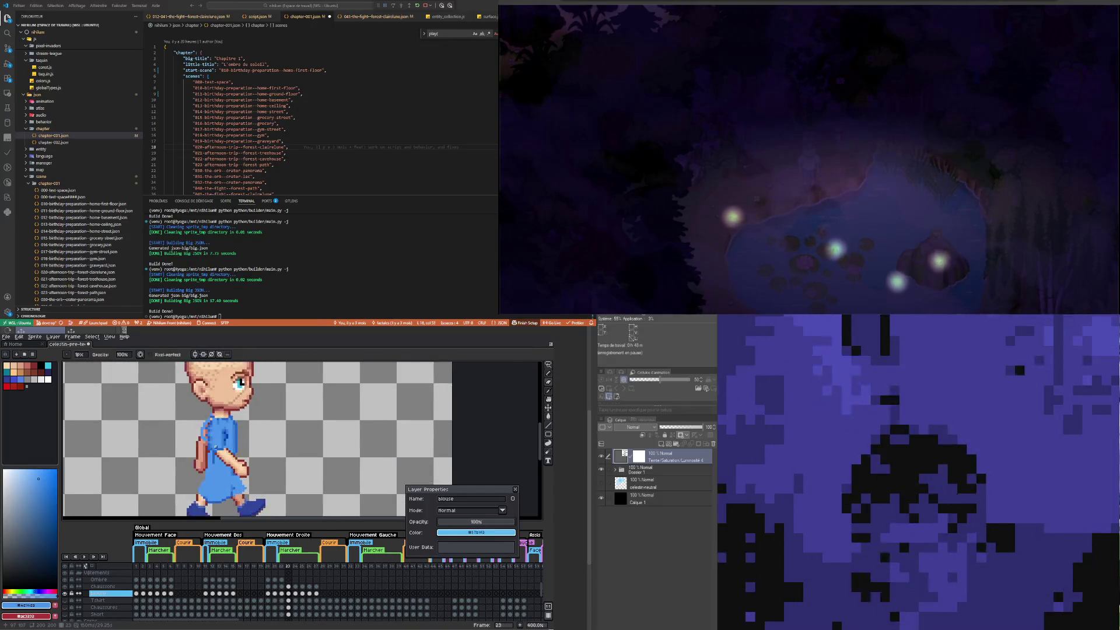
{"action": "scroll", "coordinate": [215, 447], "scroll_direction": "up", "scroll_amount": 1}
{"action": "scroll", "coordinate": [219, 464], "scroll_direction": "down", "scroll_amount": 1}
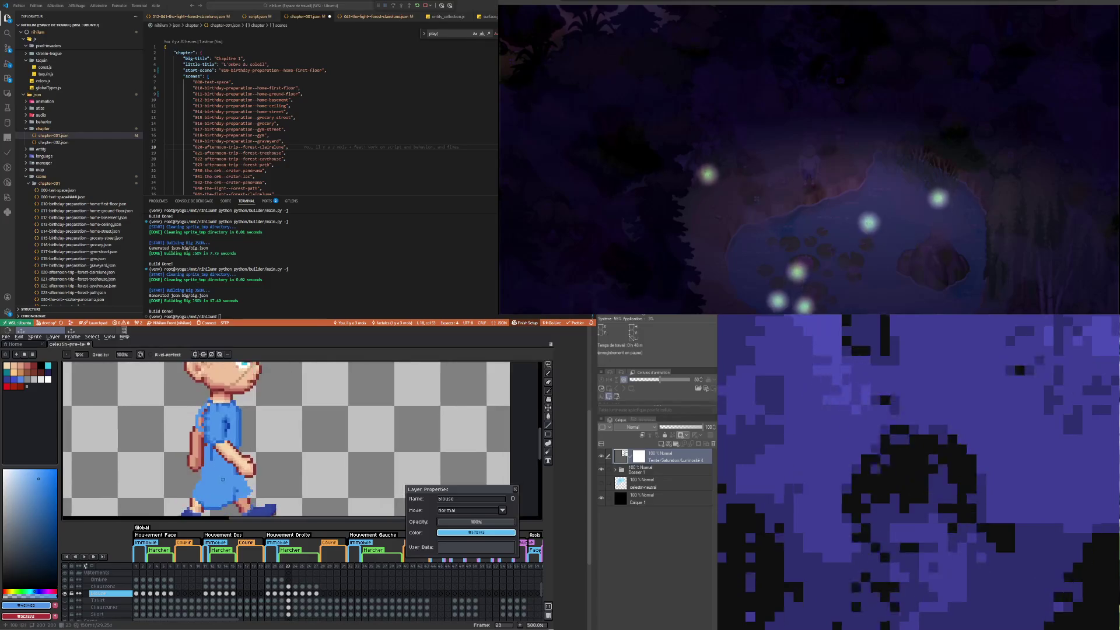
{"action": "scroll", "coordinate": [220, 479], "scroll_direction": "down", "scroll_amount": 1}
{"action": "scroll", "coordinate": [222, 477], "scroll_direction": "up", "scroll_amount": 1}
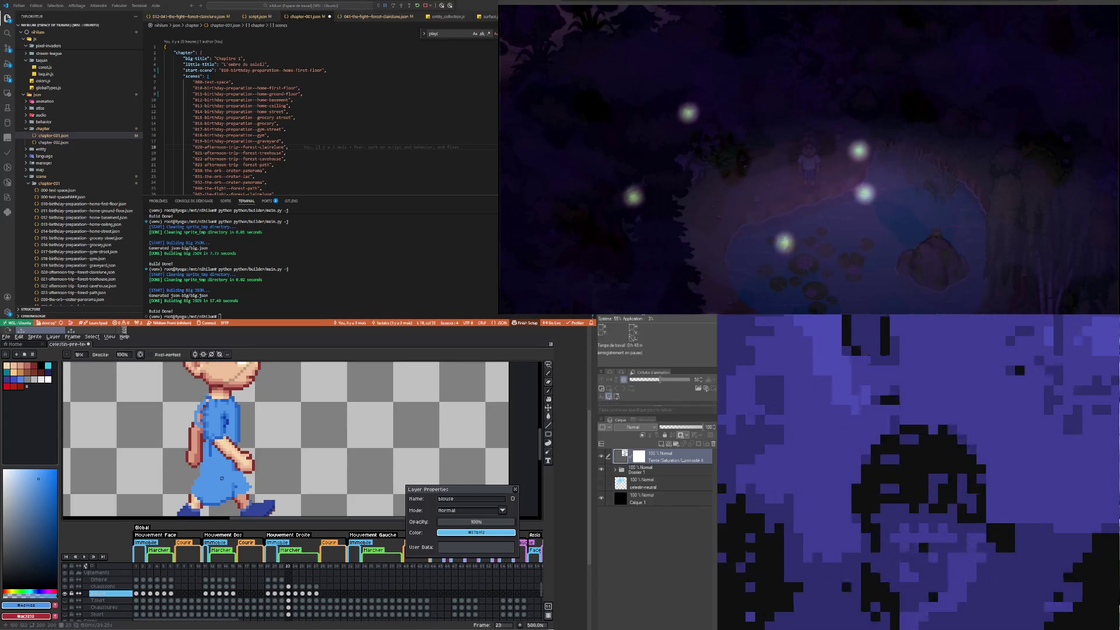
{"action": "left_click", "coordinate": [549, 392]}
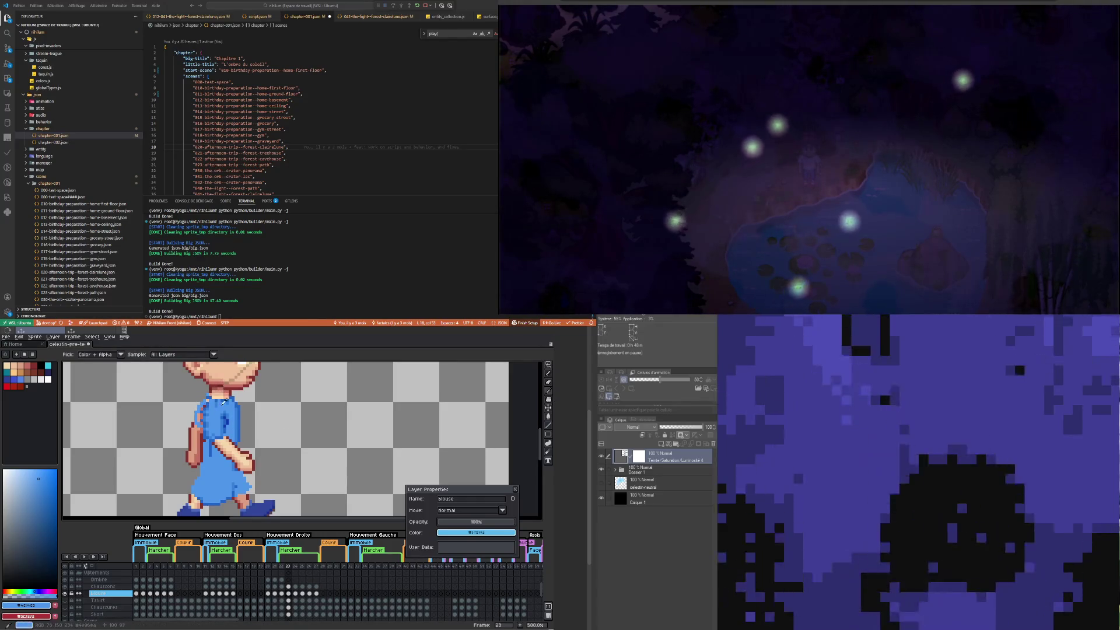
{"action": "left_click", "coordinate": [230, 419]}
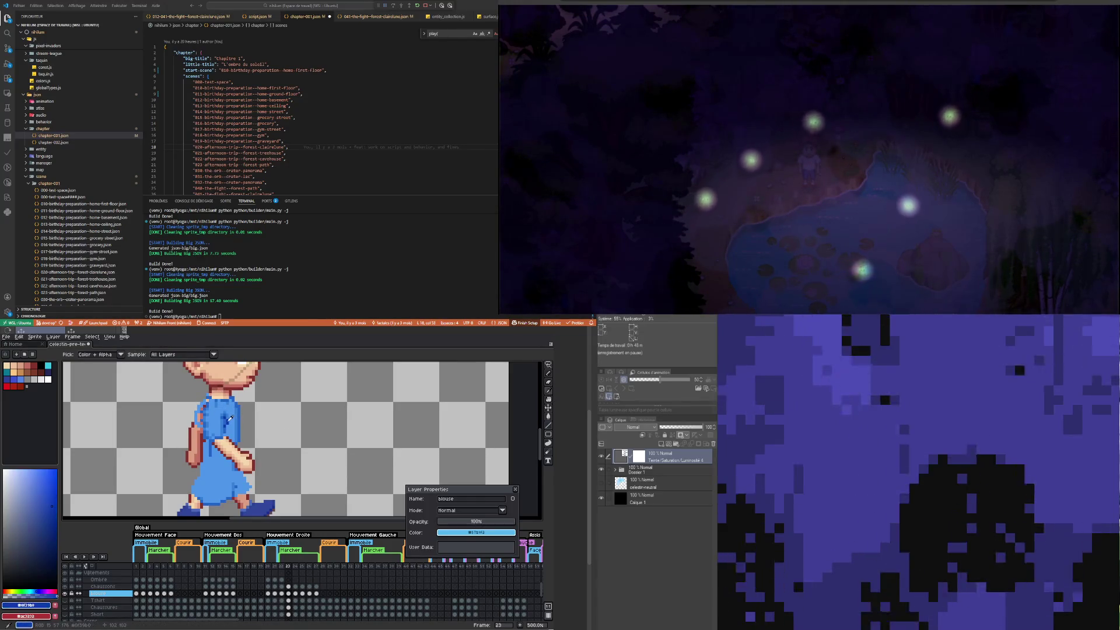
{"action": "key", "text": "b"}
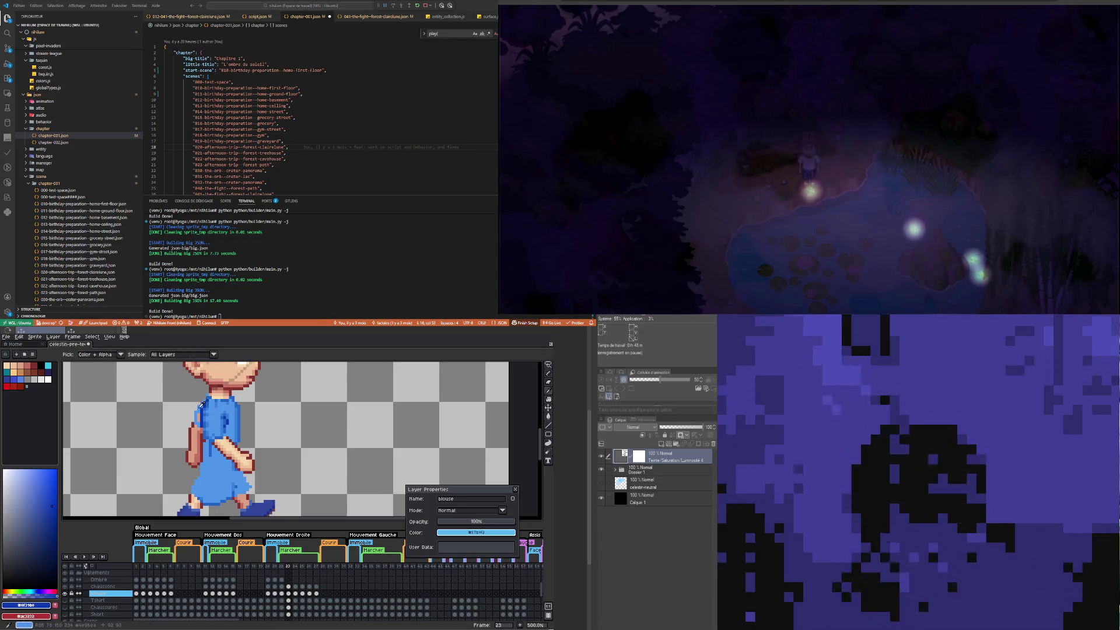
Step: Repaint the blouse shading with blues #3b69d3, #2364c8 and #0f39b0, then hide the blouse layer
{"action": "left_click", "coordinate": [200, 407]}
{"action": "key", "text": "b"}
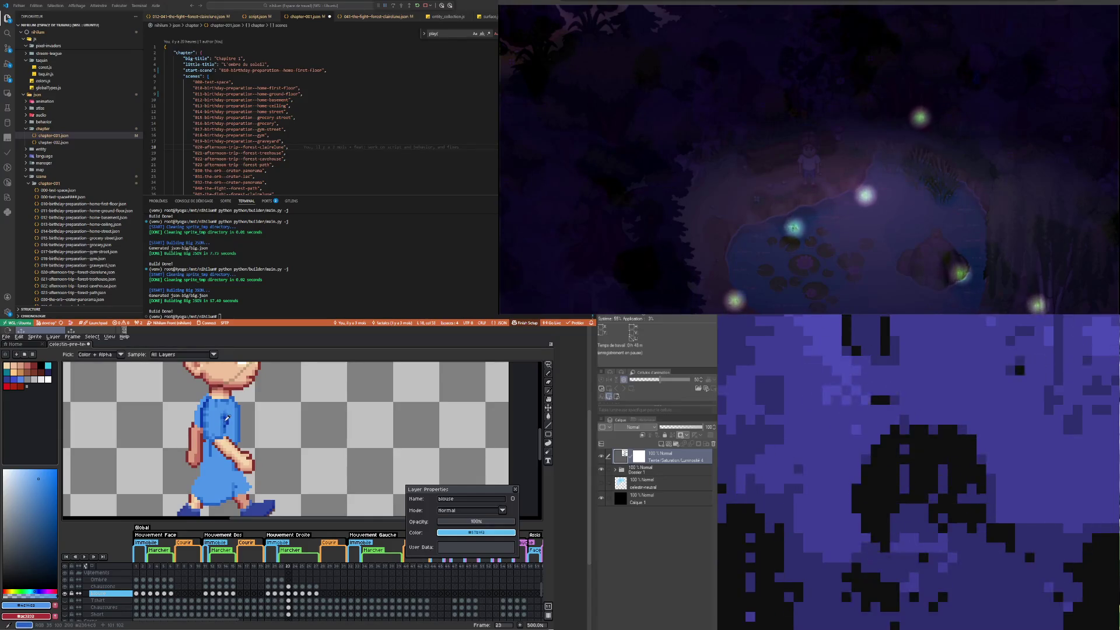
{"action": "left_click", "coordinate": [199, 423], "text": "alt"}
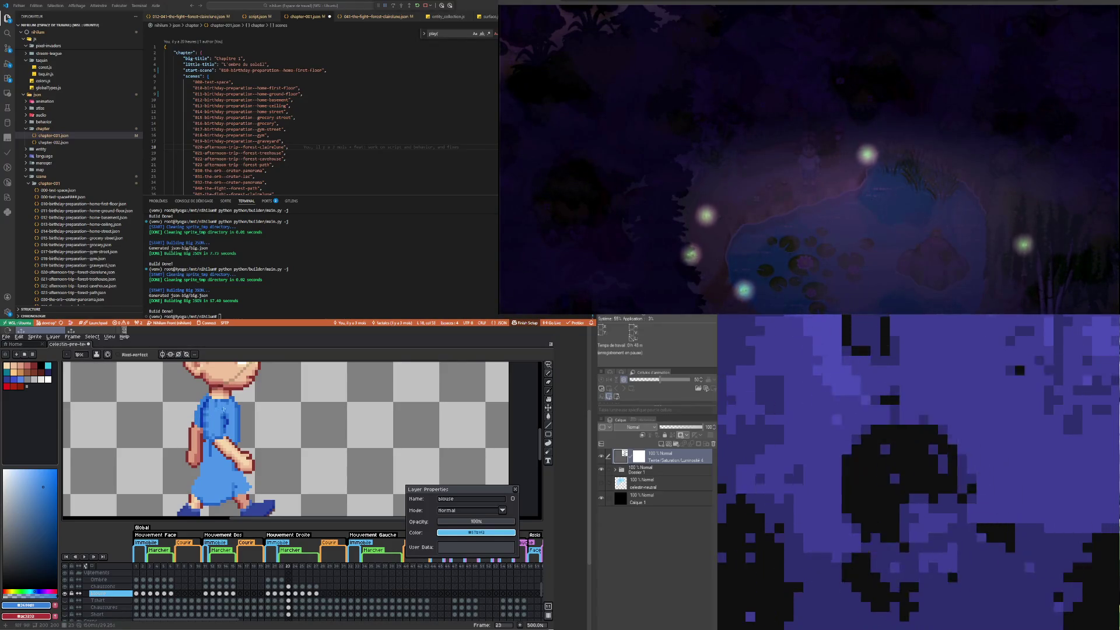
{"action": "left_click", "coordinate": [228, 418], "text": "alt"}
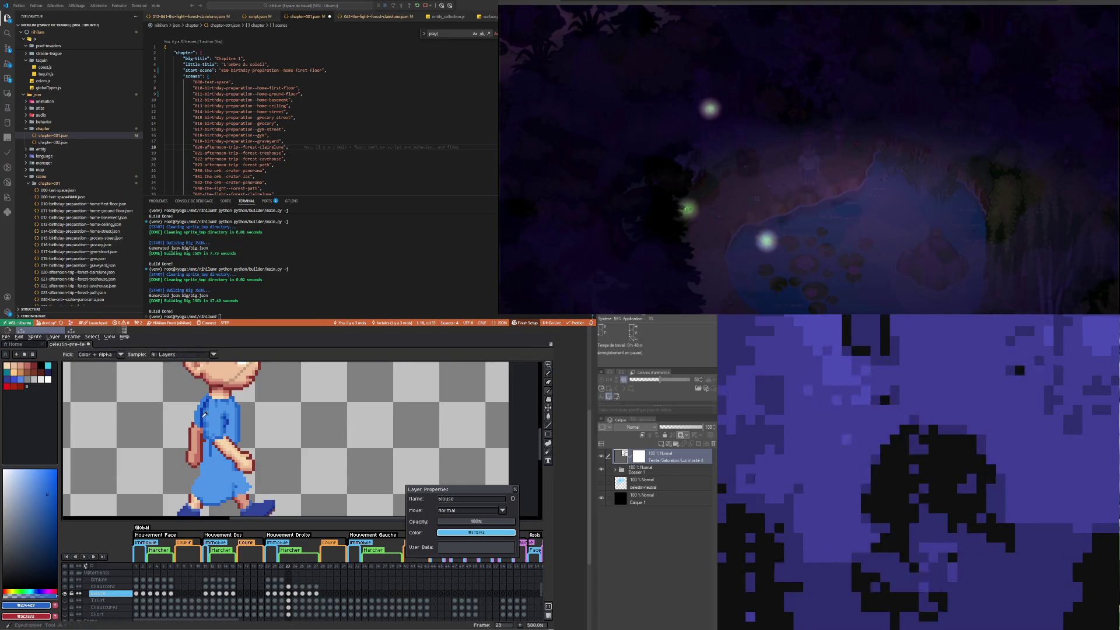
{"action": "left_click", "coordinate": [204, 413]}
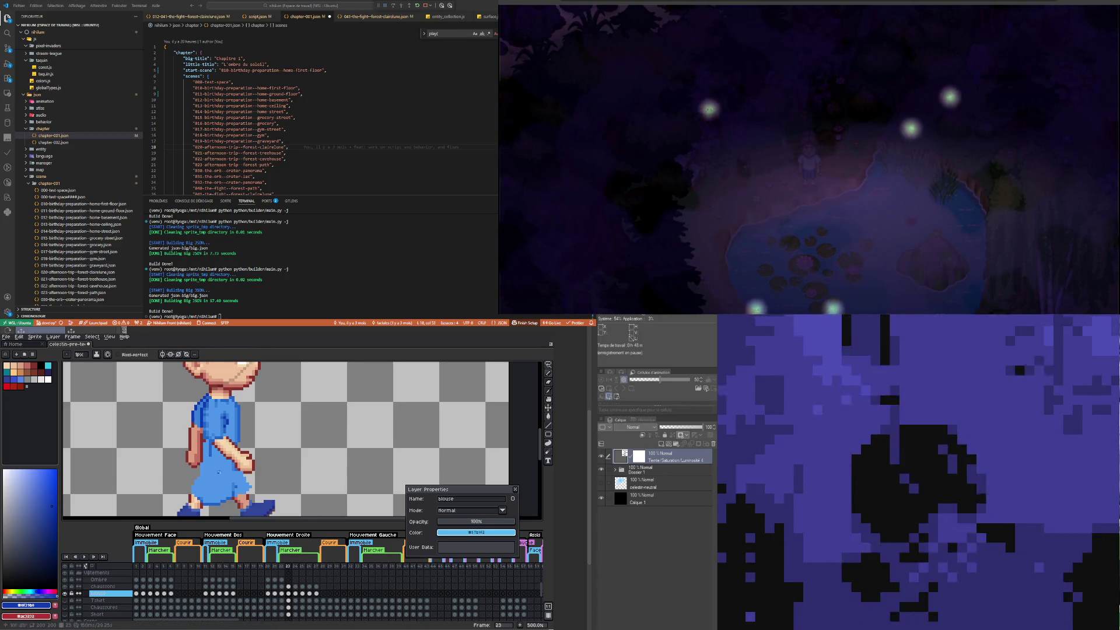
{"action": "left_click", "coordinate": [232, 495]}
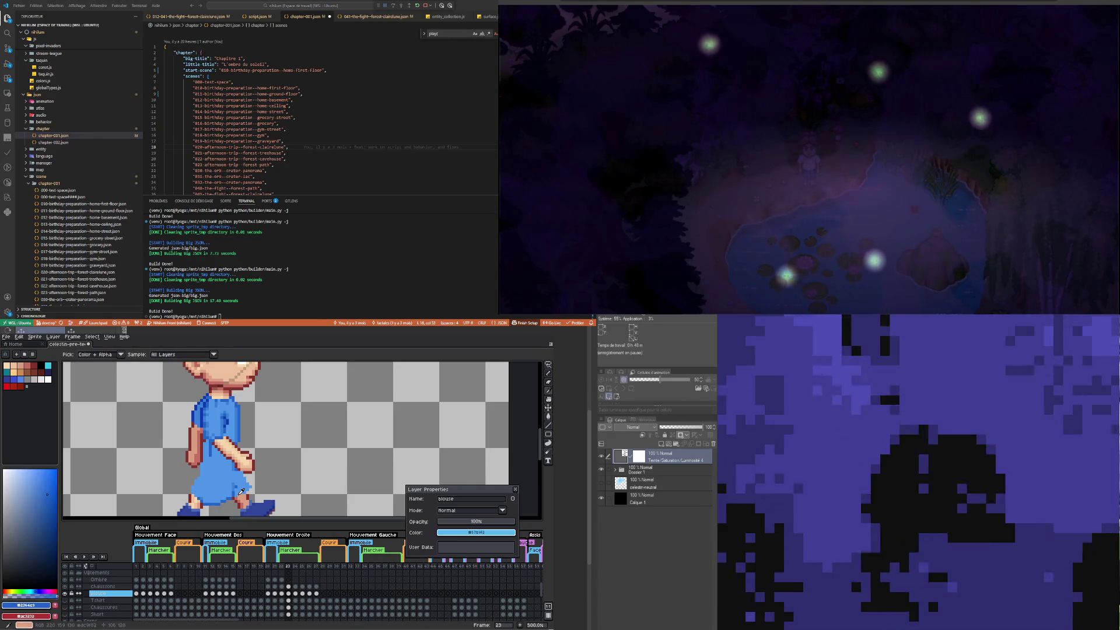
{"action": "key", "text": "b"}
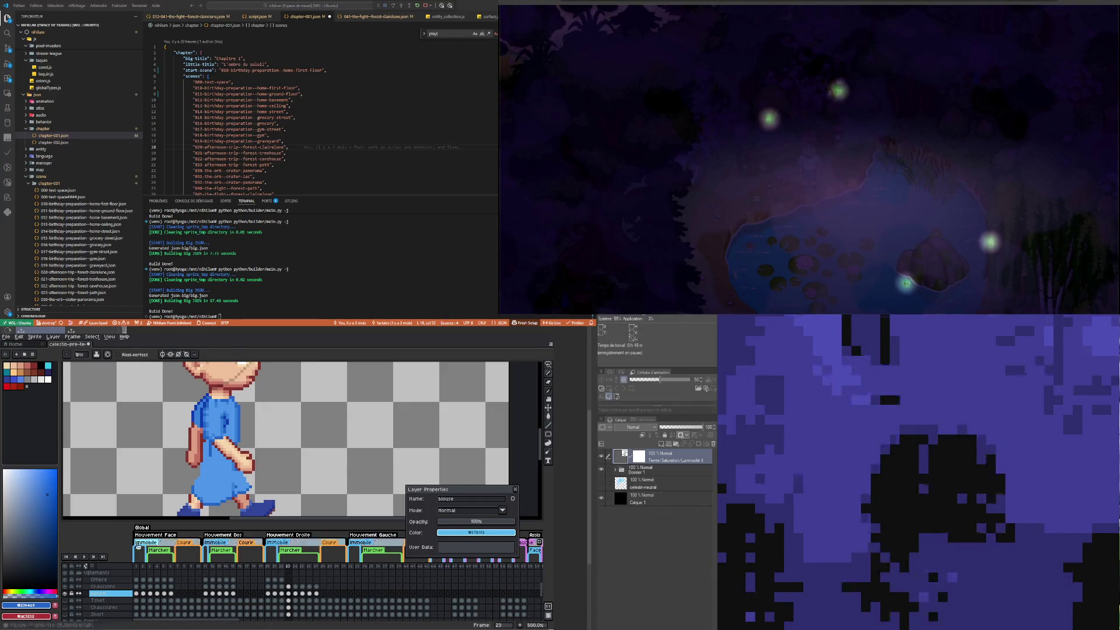
{"action": "left_click", "coordinate": [65, 593]}
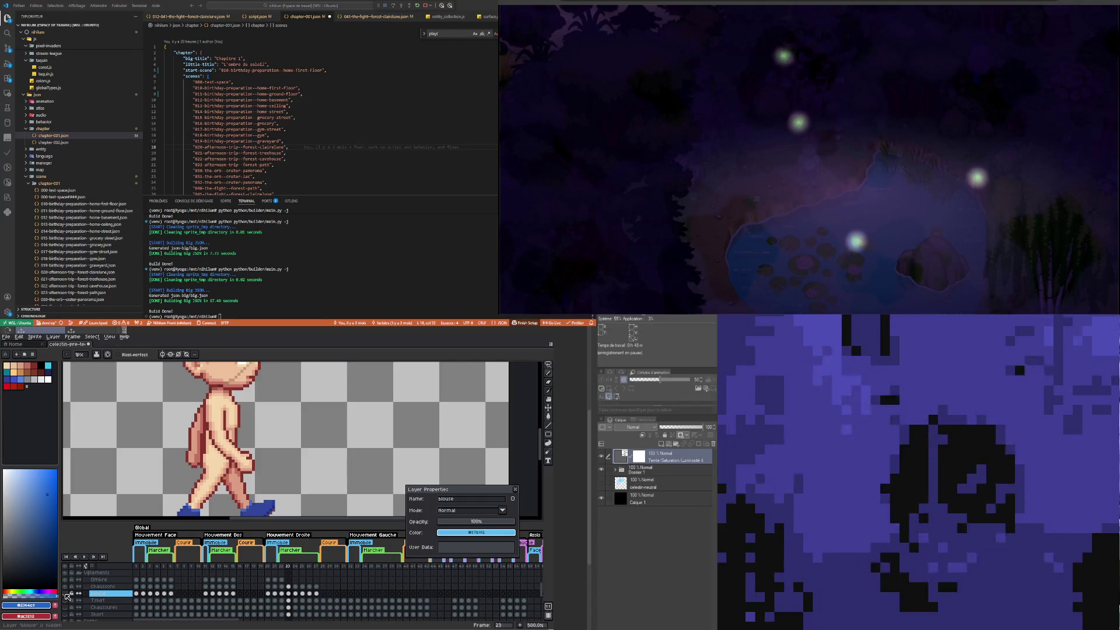
{"action": "left_click", "coordinate": [64, 593]}
{"action": "left_click", "coordinate": [65, 594]}
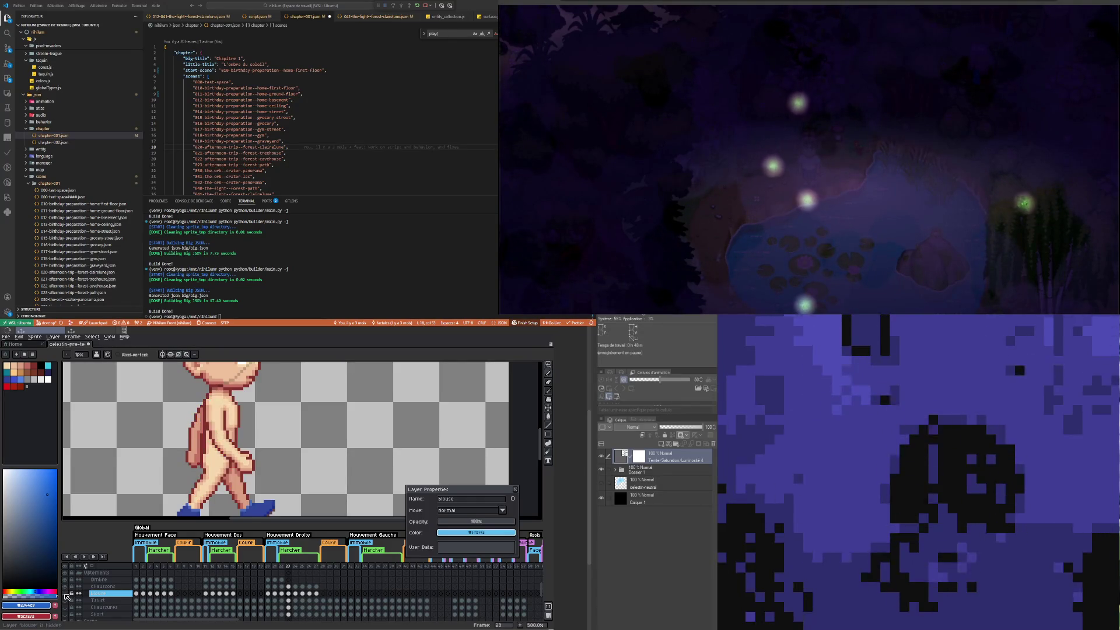
{"action": "left_click", "coordinate": [65, 593]}
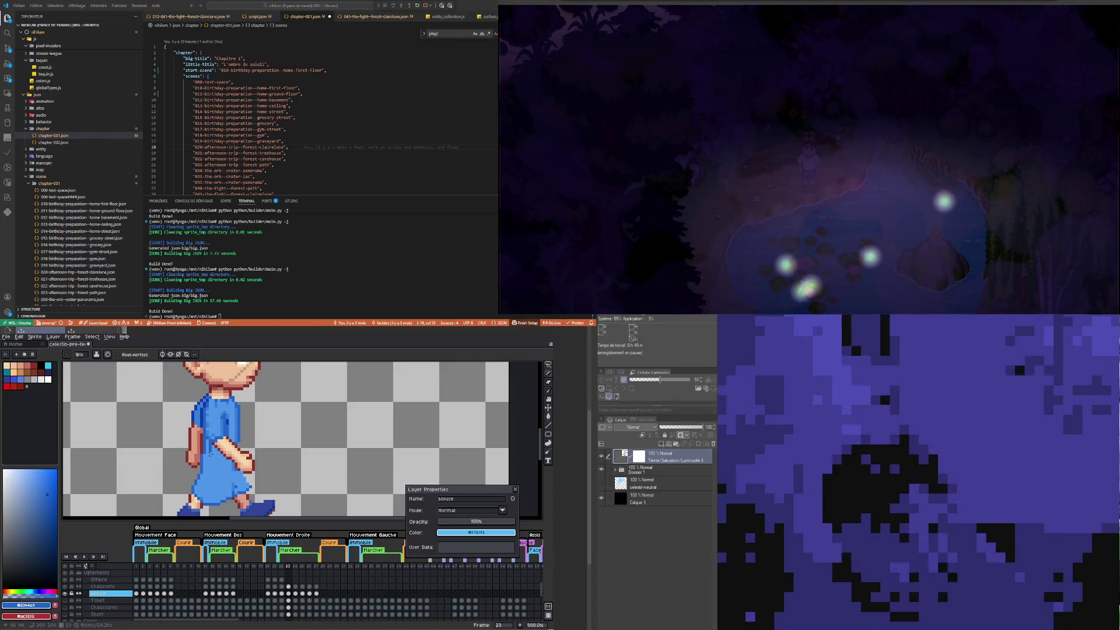
Step: Add #4e96ea highlights and #3660d6 shading to the blouse, erasing stray pixels
{"action": "left_click", "coordinate": [215, 456]}
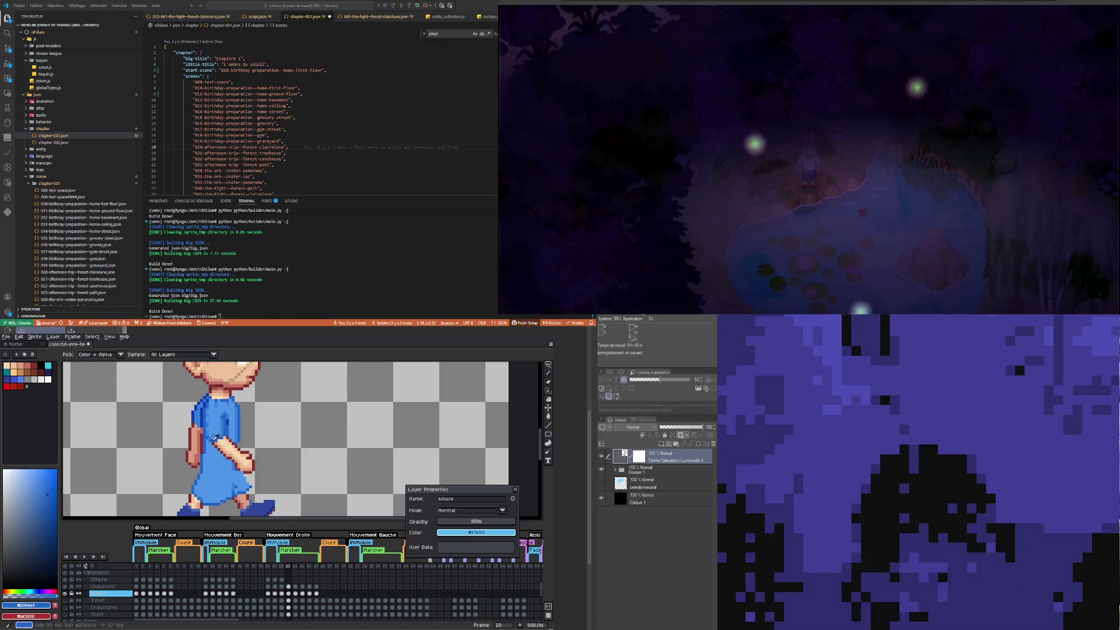
{"action": "key", "text": "b"}
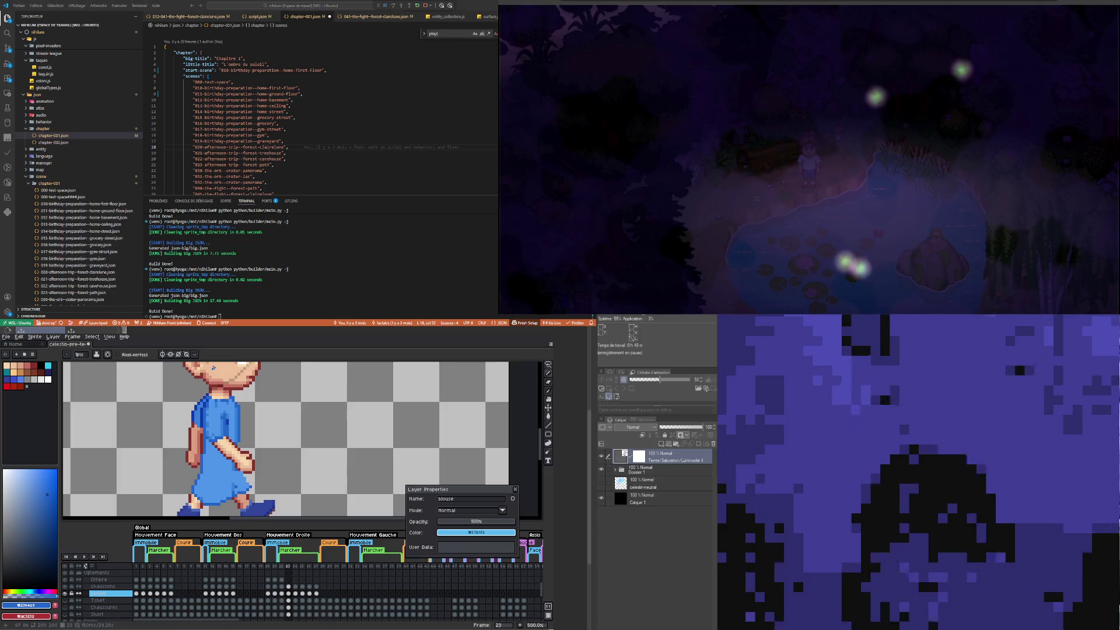
{"action": "key", "text": "i"}
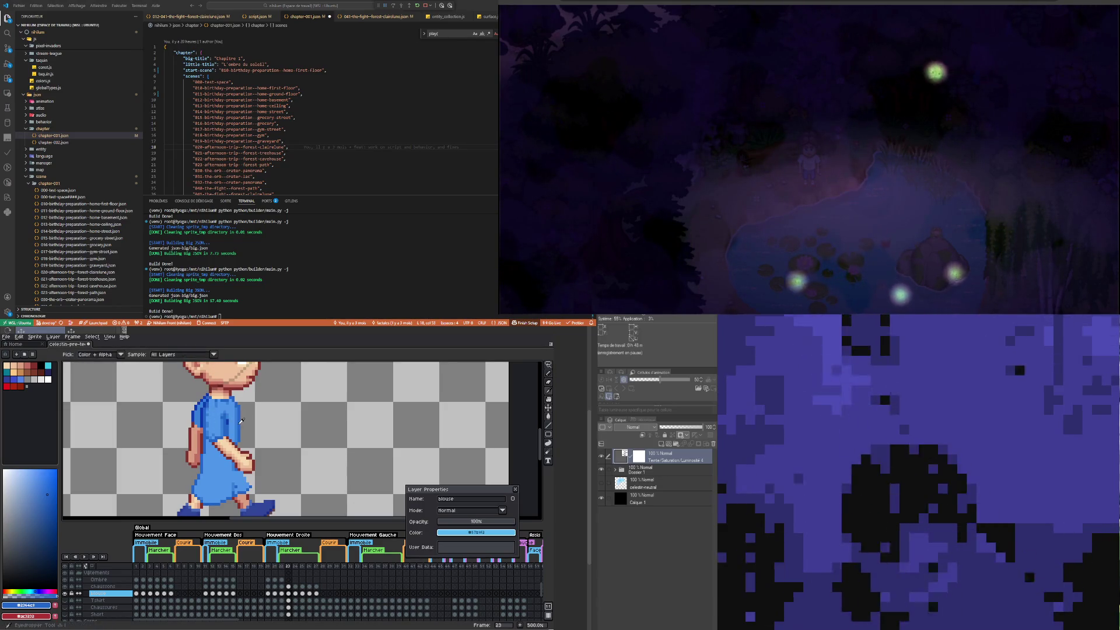
{"action": "left_click", "coordinate": [238, 420]}
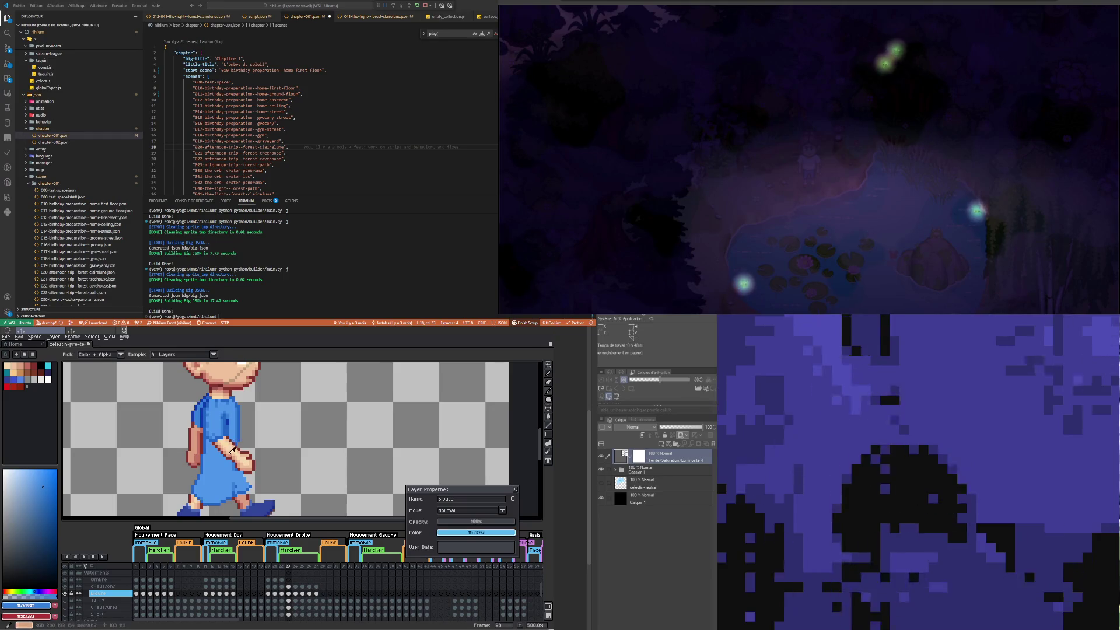
{"action": "key", "text": "b"}
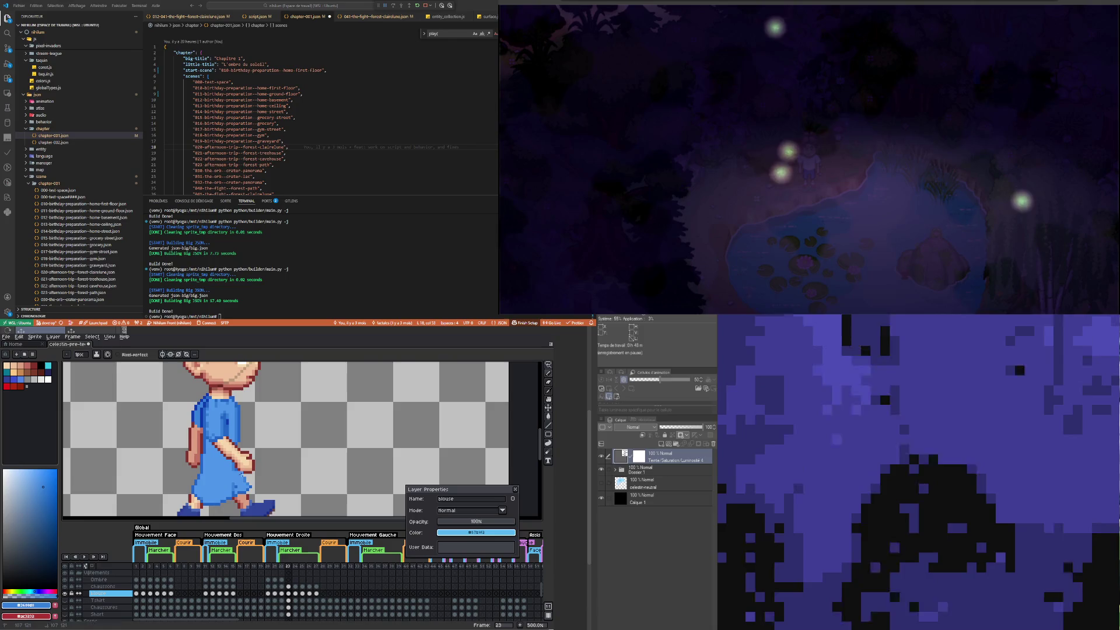
{"action": "key", "text": "e"}
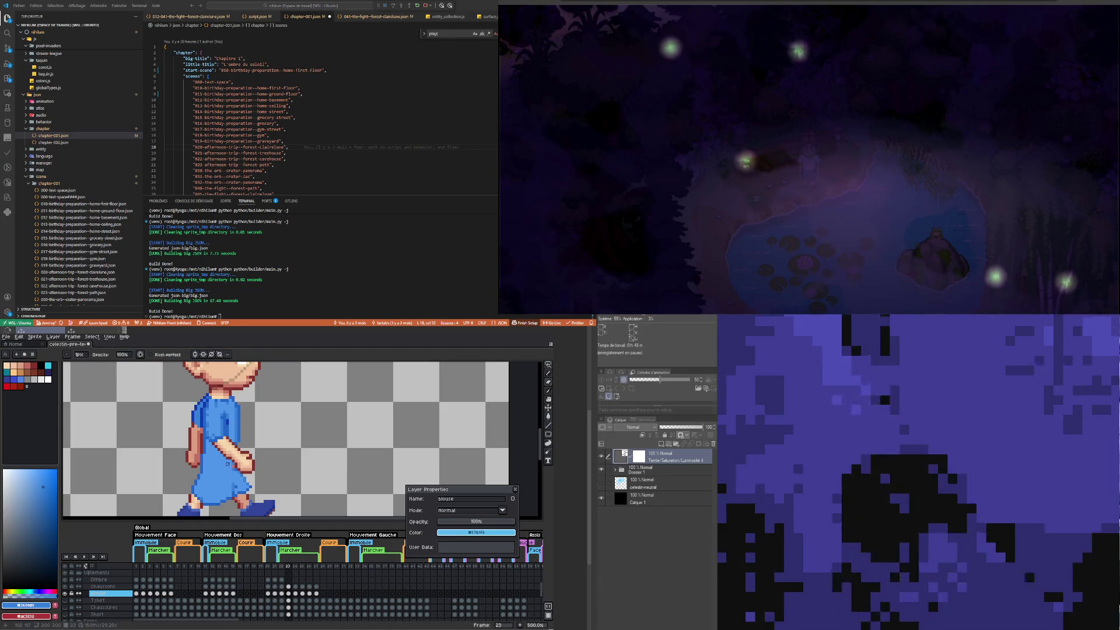
Step: Retouch the blouse with light blue #4c96ea, the collar blue and dark blue, ending on #2364c8
{"action": "left_click", "coordinate": [231, 464], "text": "alt"}
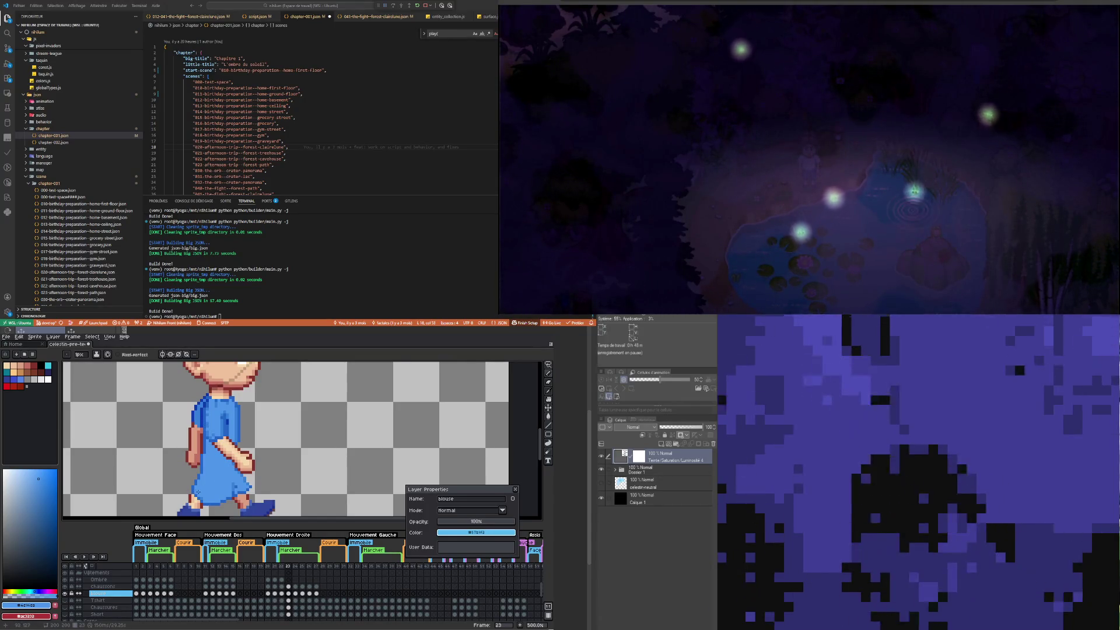
{"action": "key", "text": "alt"}
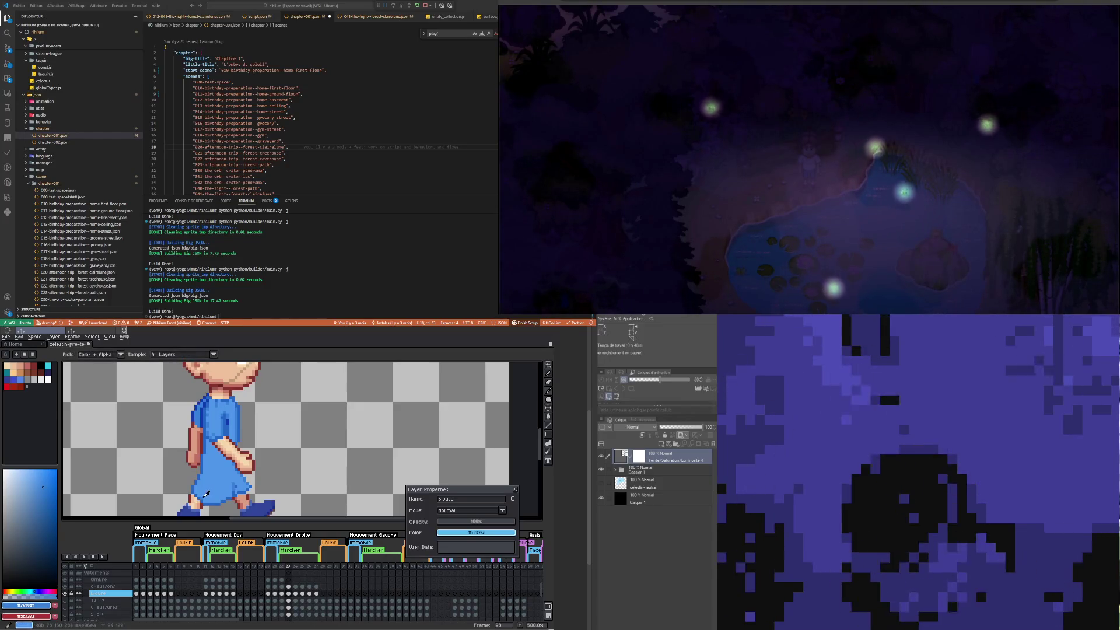
{"action": "left_click", "coordinate": [210, 397], "text": "alt"}
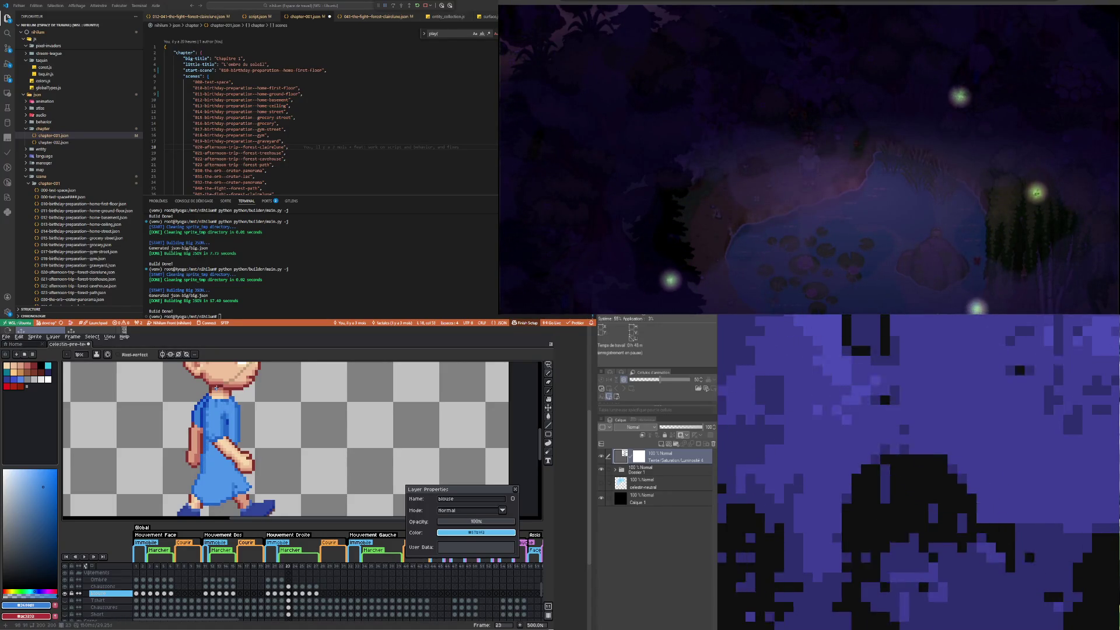
{"action": "key", "text": "alt"}
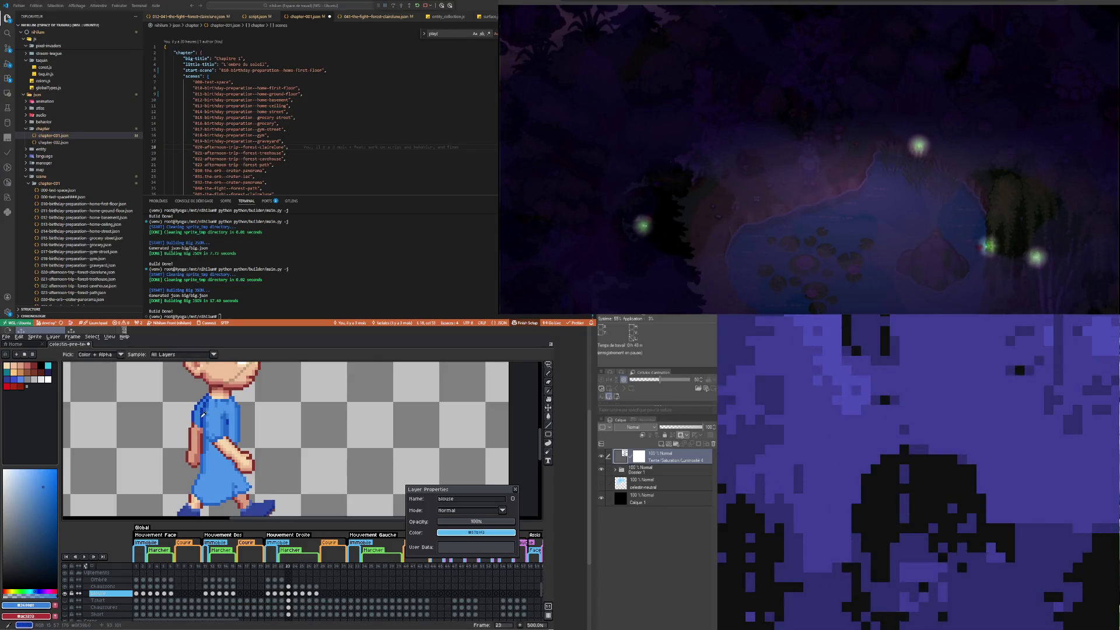
{"action": "left_click", "coordinate": [210, 441], "text": "alt"}
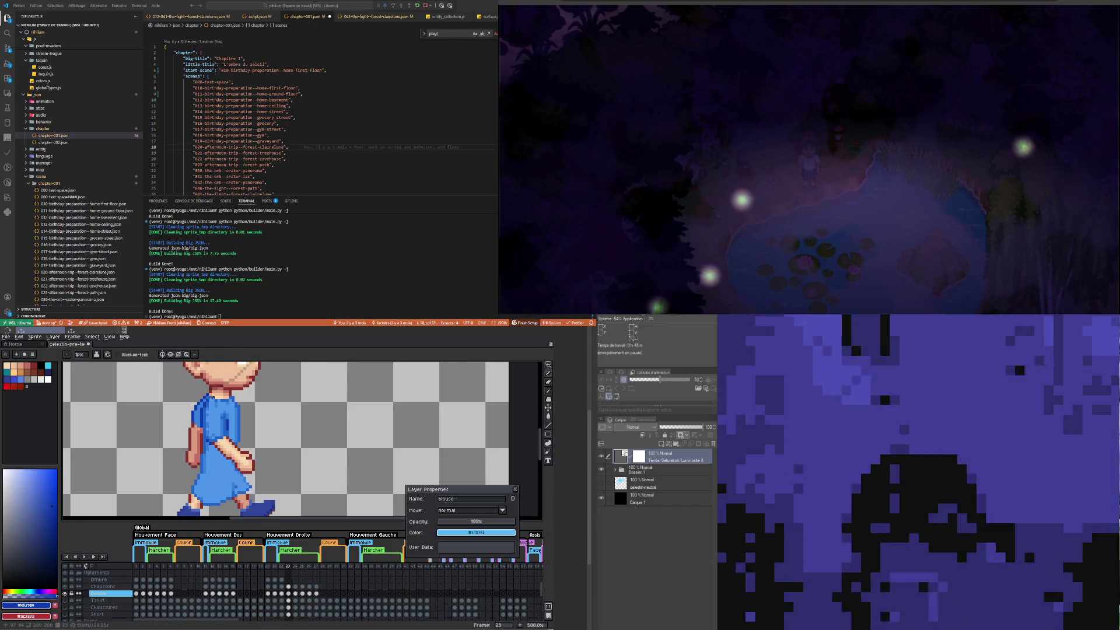
{"action": "key", "text": "i"}
{"action": "left_click", "coordinate": [194, 402]}
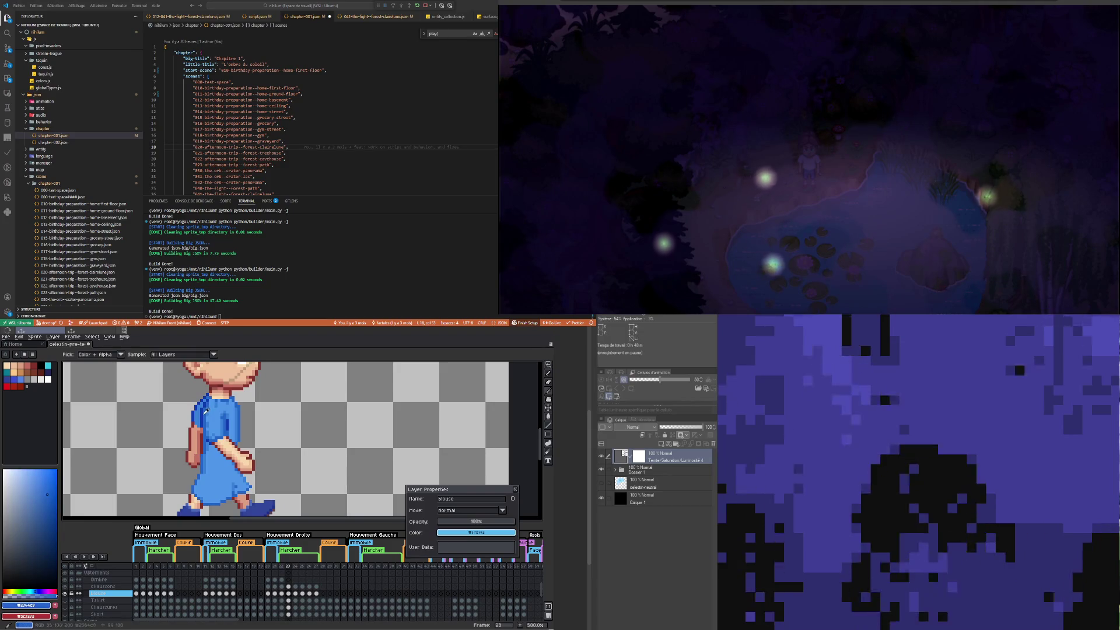
Step: Shade the blouse alternating #0f39b0 and #2364c8, ending with the lighter shirt blue as drawing colour
{"action": "key", "text": "b"}
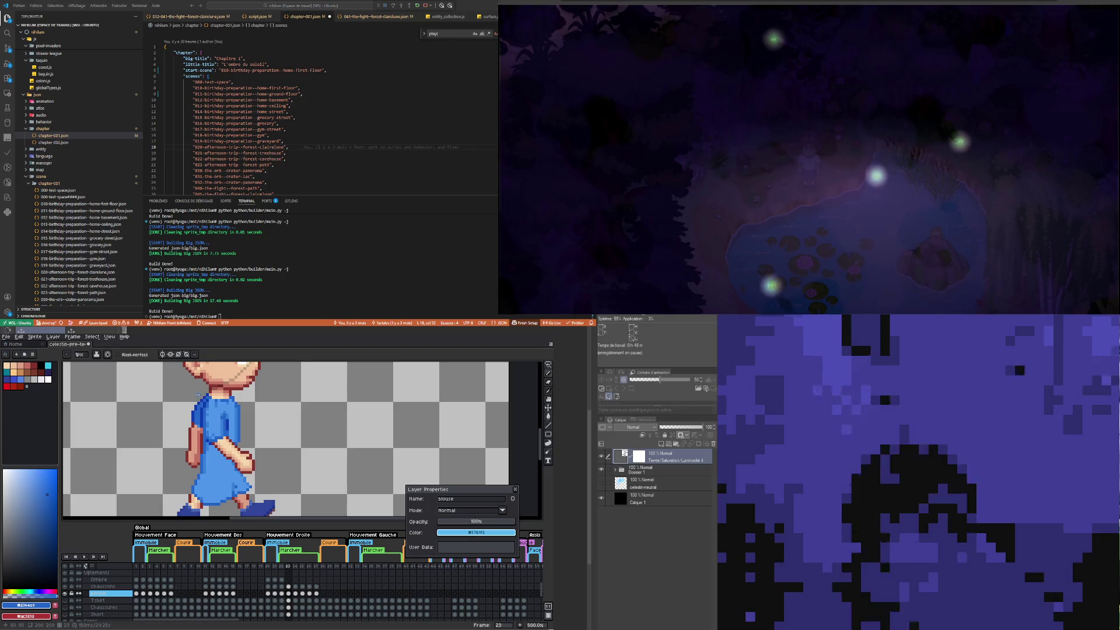
{"action": "left_click", "coordinate": [204, 410], "text": "alt"}
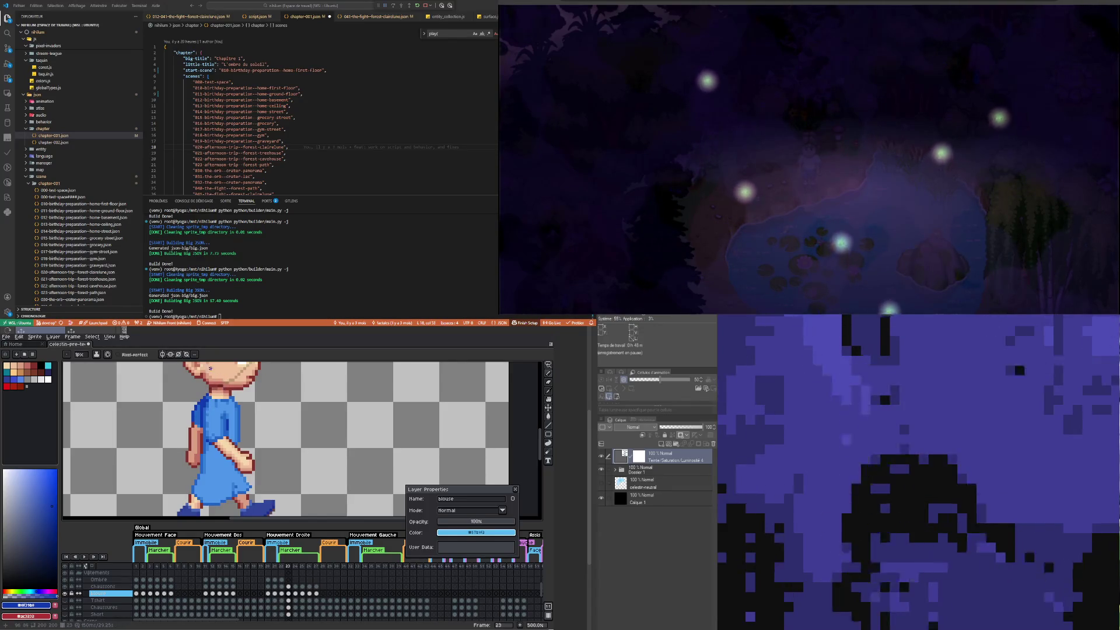
{"action": "left_click", "coordinate": [205, 405], "text": "alt"}
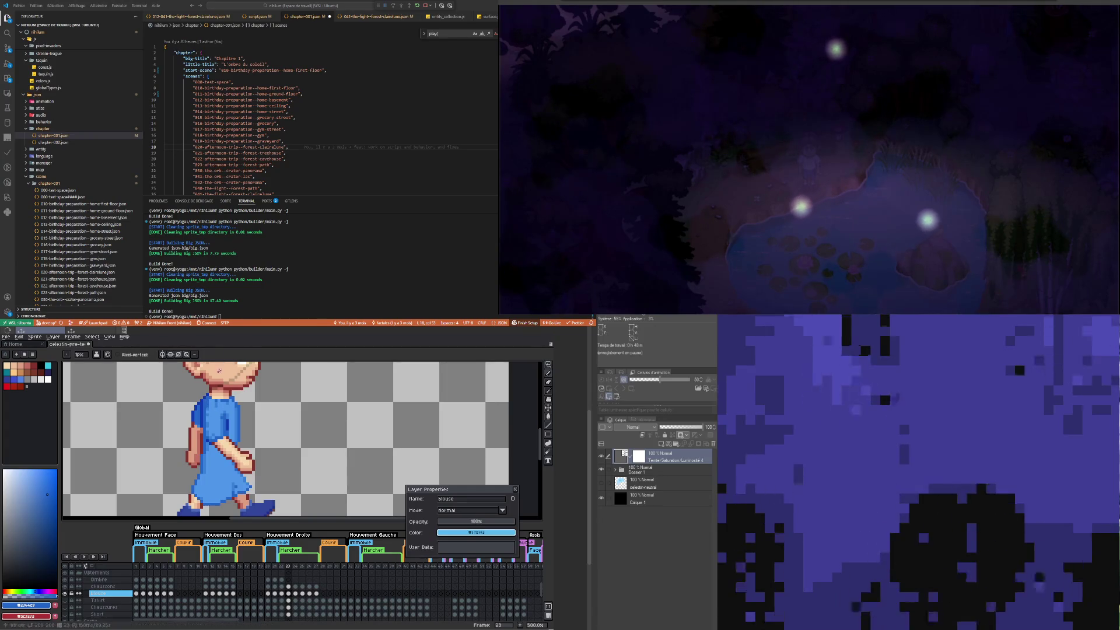
{"action": "left_click", "coordinate": [207, 395], "text": "alt"}
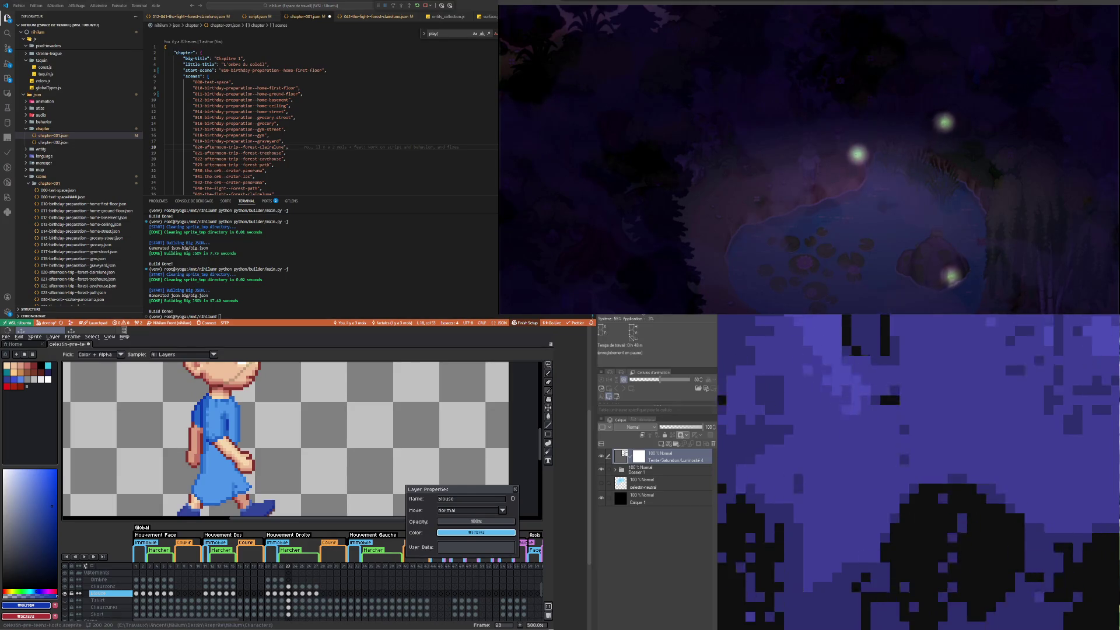
{"action": "left_click", "coordinate": [212, 394], "text": "alt"}
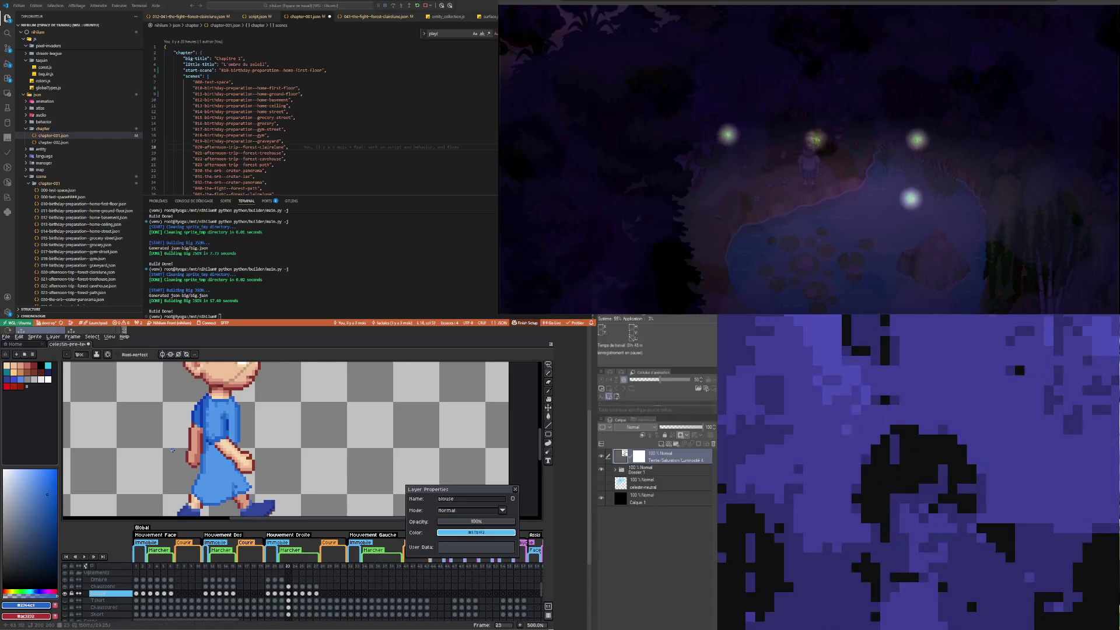
{"action": "scroll", "coordinate": [209, 367], "scroll_direction": "down", "scroll_amount": 3}
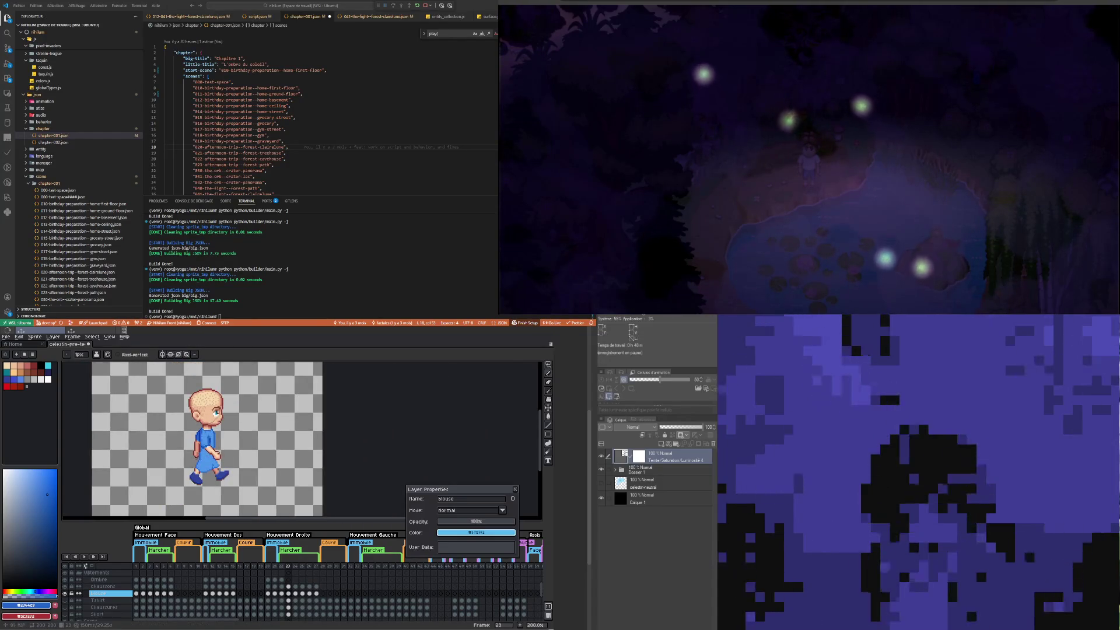
{"action": "scroll", "coordinate": [203, 486], "scroll_direction": "up", "scroll_amount": 2}
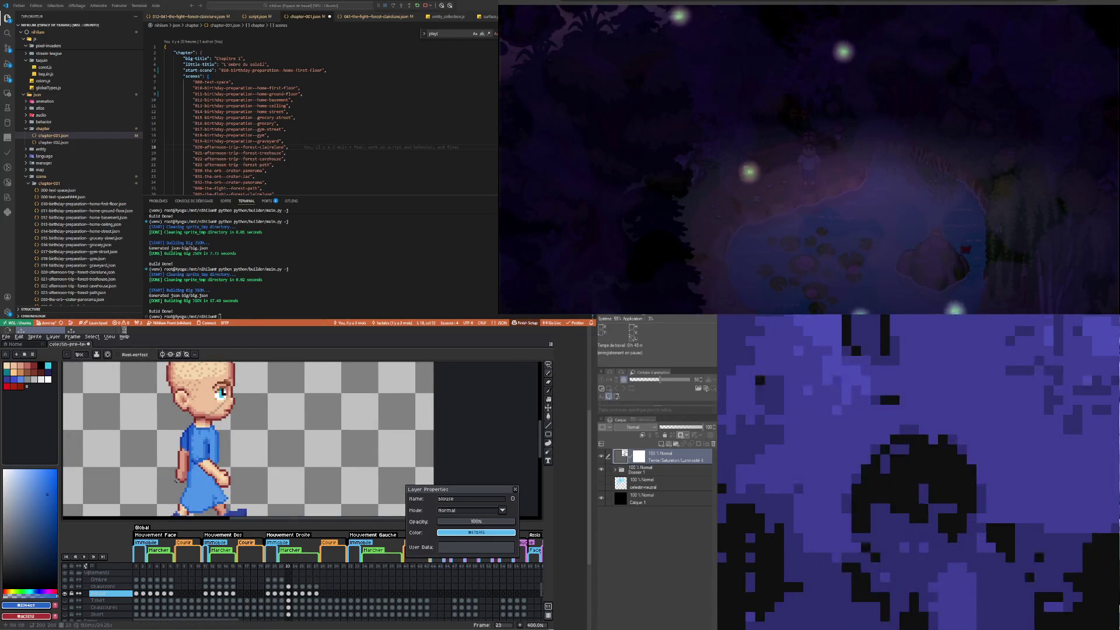
{"action": "left_click", "coordinate": [283, 593]}
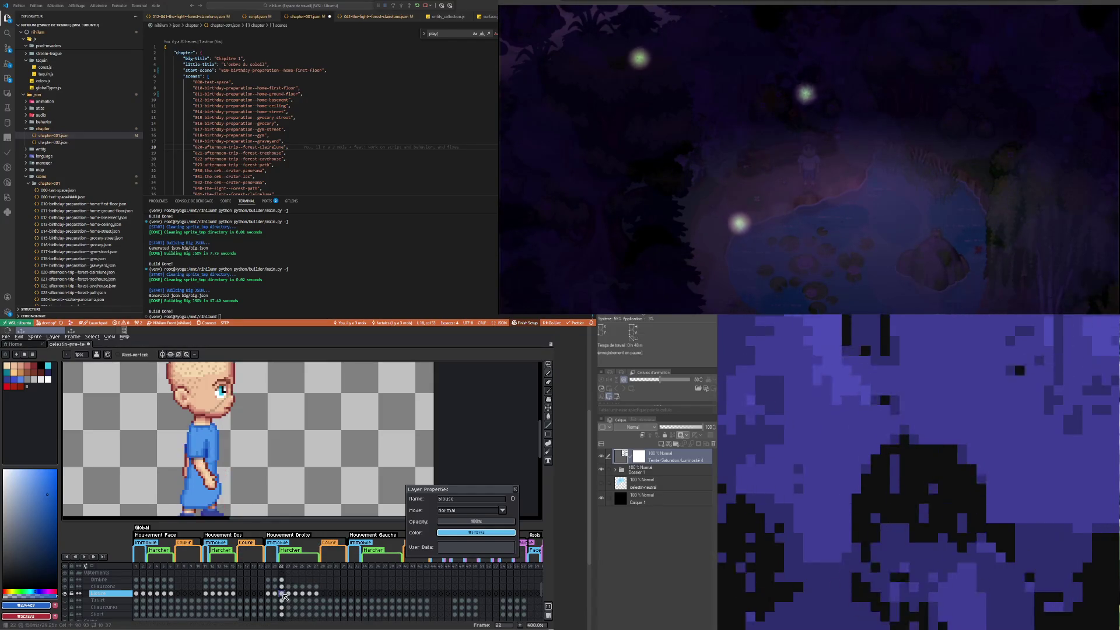
{"action": "left_click", "coordinate": [290, 594]}
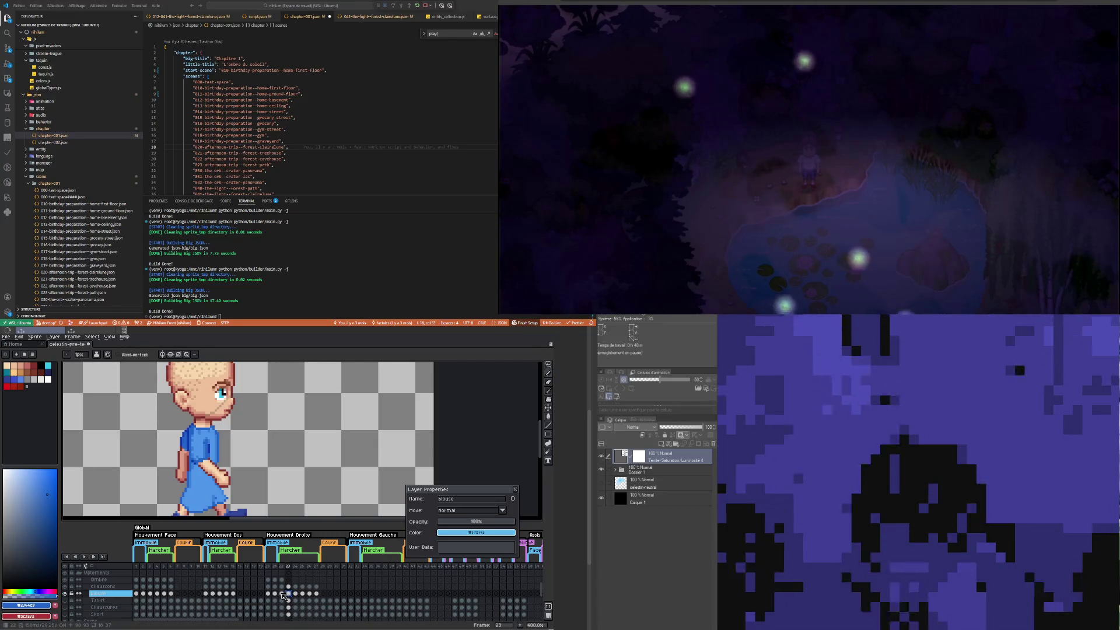
{"action": "left_click", "coordinate": [283, 594]}
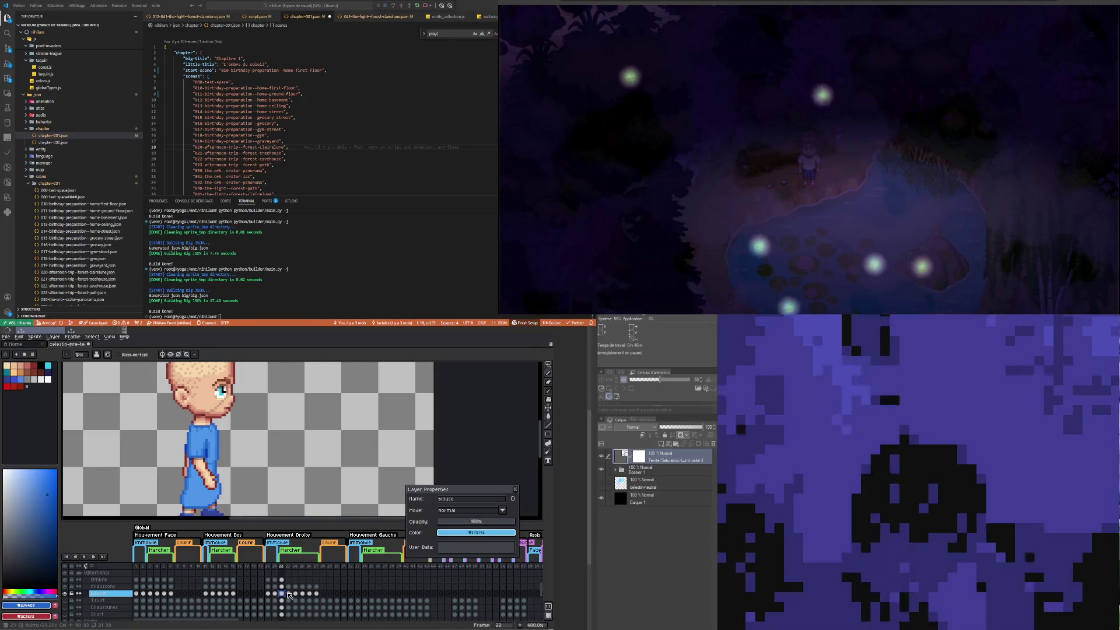
{"action": "left_click", "coordinate": [290, 594]}
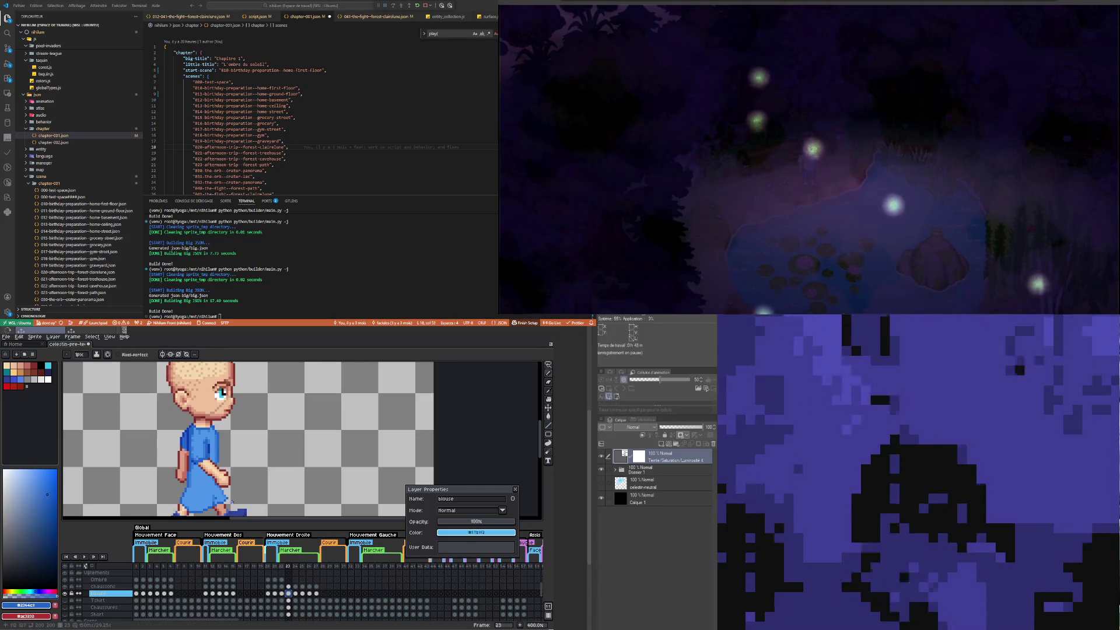
Step: Paint black shadows on the Ombre layer at frame 23, erasing where needed
{"action": "left_click", "coordinate": [288, 580]}
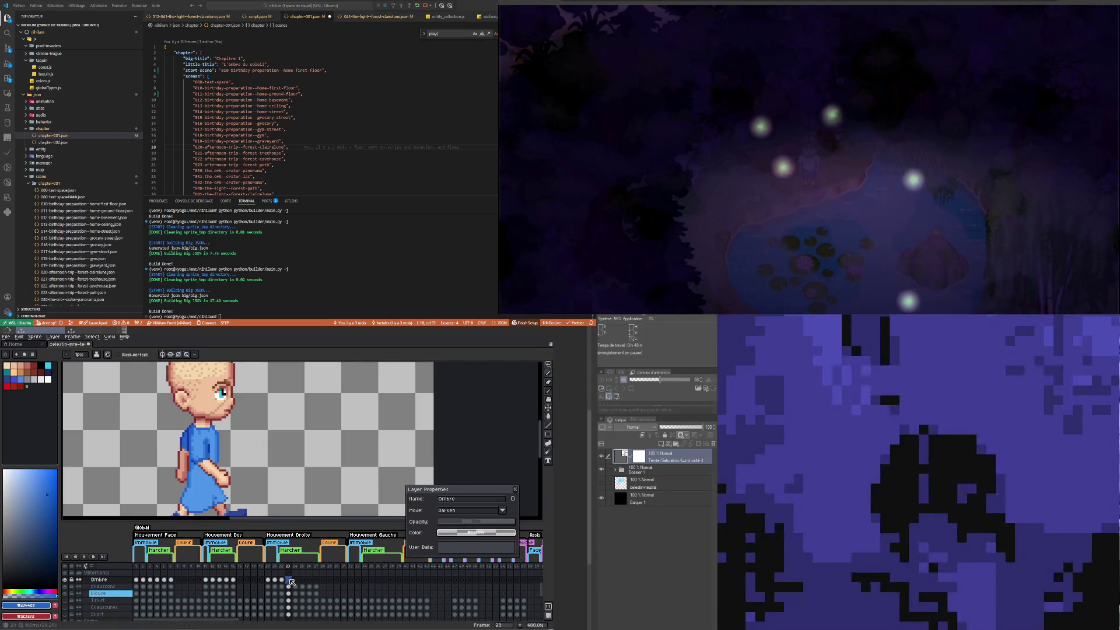
{"action": "left_click", "coordinate": [4, 586]}
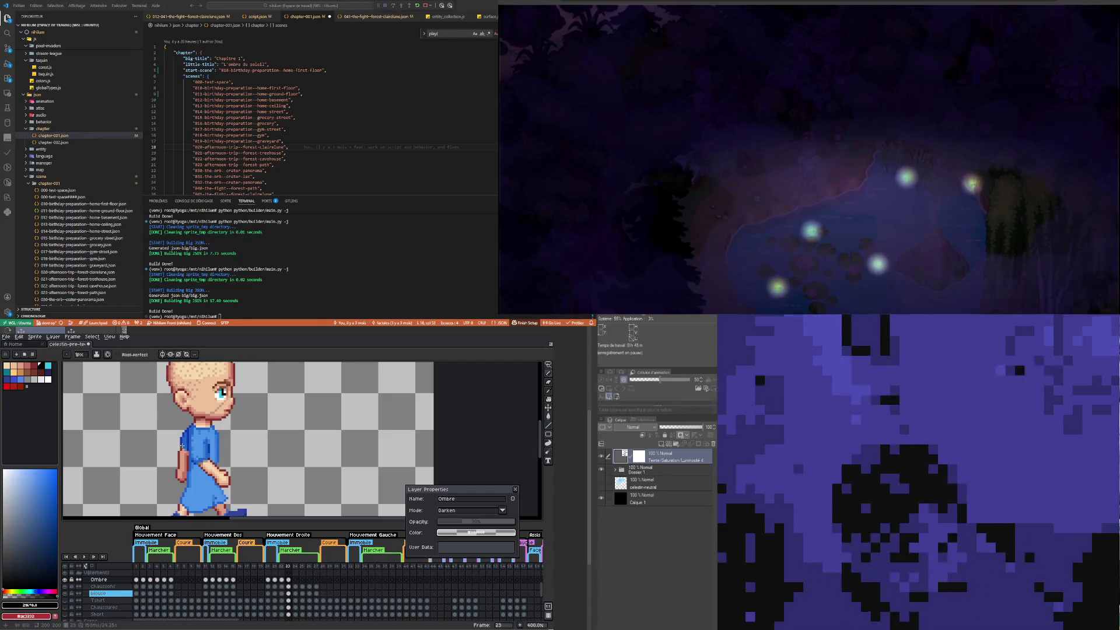
{"action": "key", "text": "i"}
{"action": "left_click", "coordinate": [185, 445], "text": "alt"}
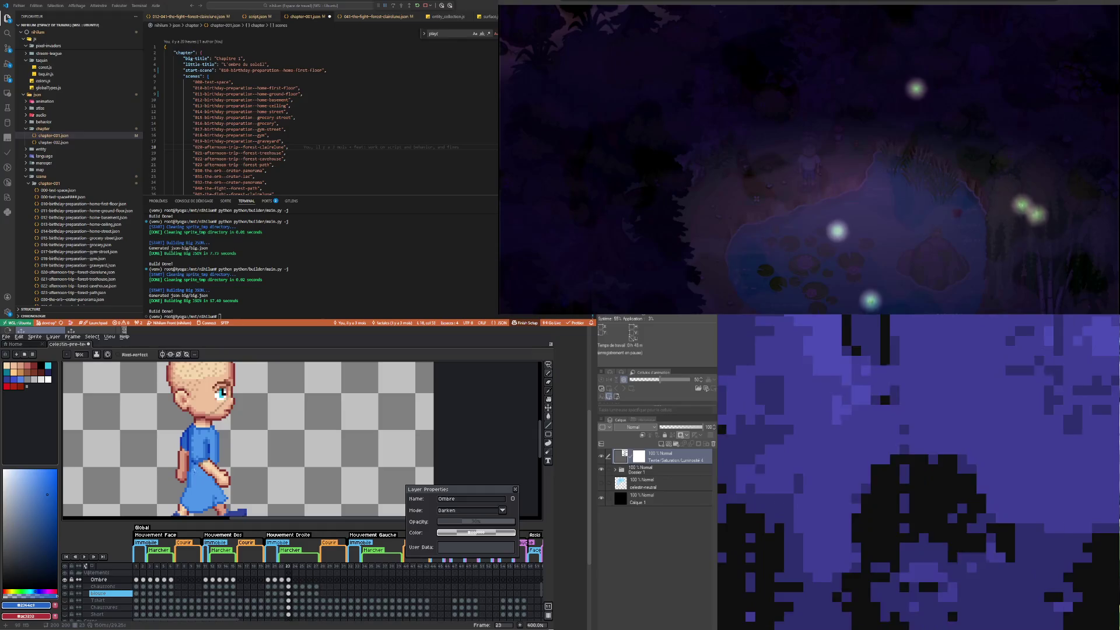
{"action": "key", "text": "alt"}
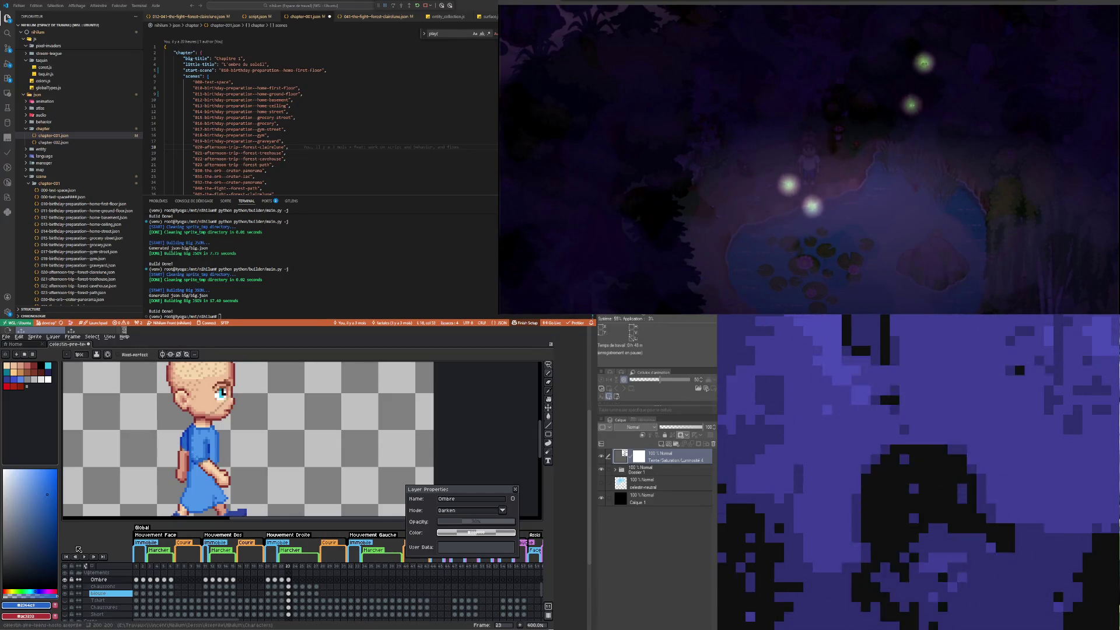
{"action": "left_click_drag", "start_coordinate": [47, 494], "coordinate": [57, 595]}
{"action": "key", "text": "e"}
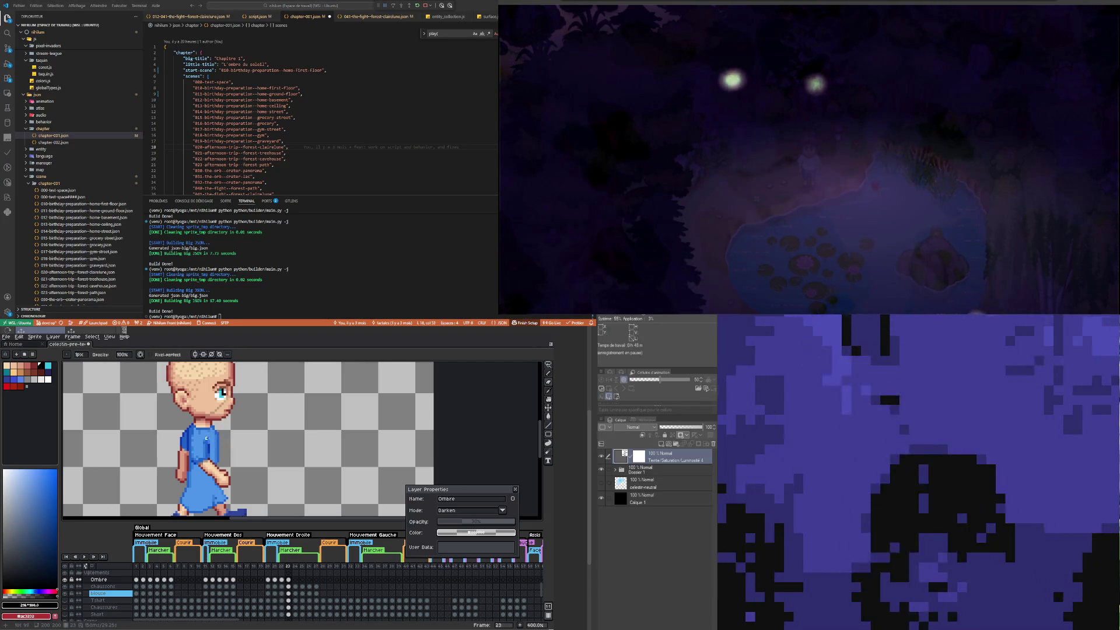
Step: Sample the shirt blue and return to the blouse cel at frame 23
{"action": "key", "text": "i"}
{"action": "left_click", "coordinate": [204, 456], "text": "alt"}
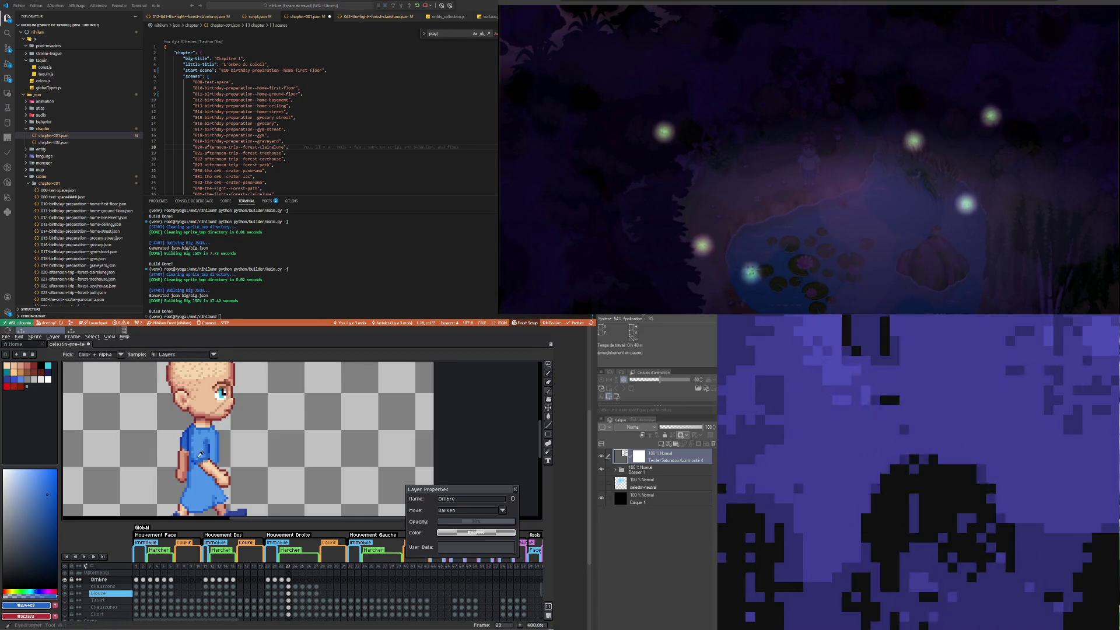
{"action": "key", "text": "alt"}
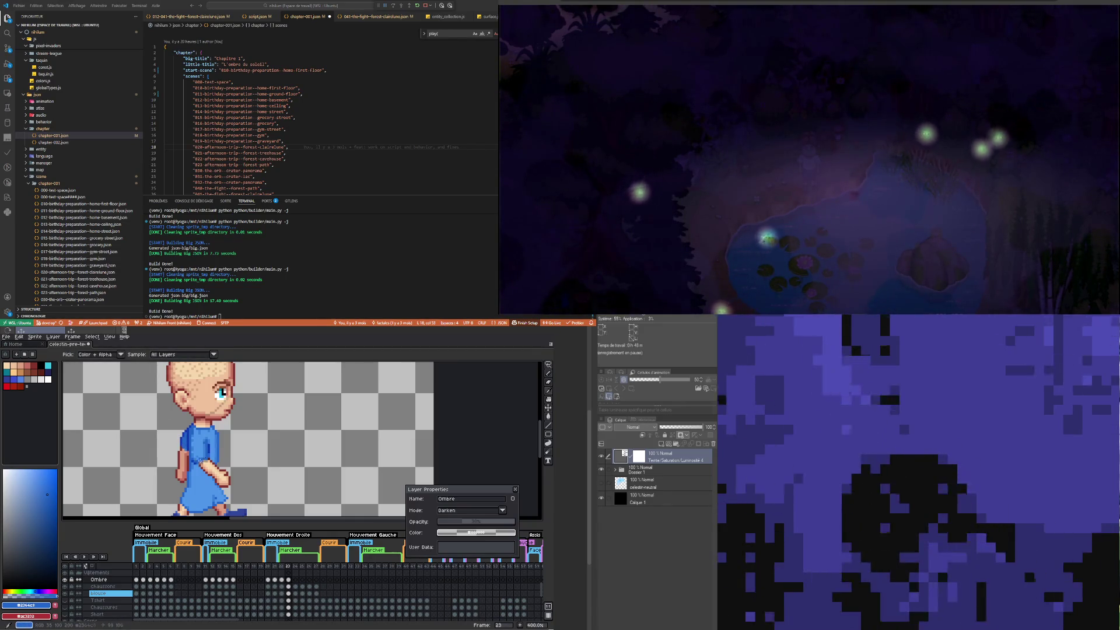
{"action": "left_click", "coordinate": [288, 594]}
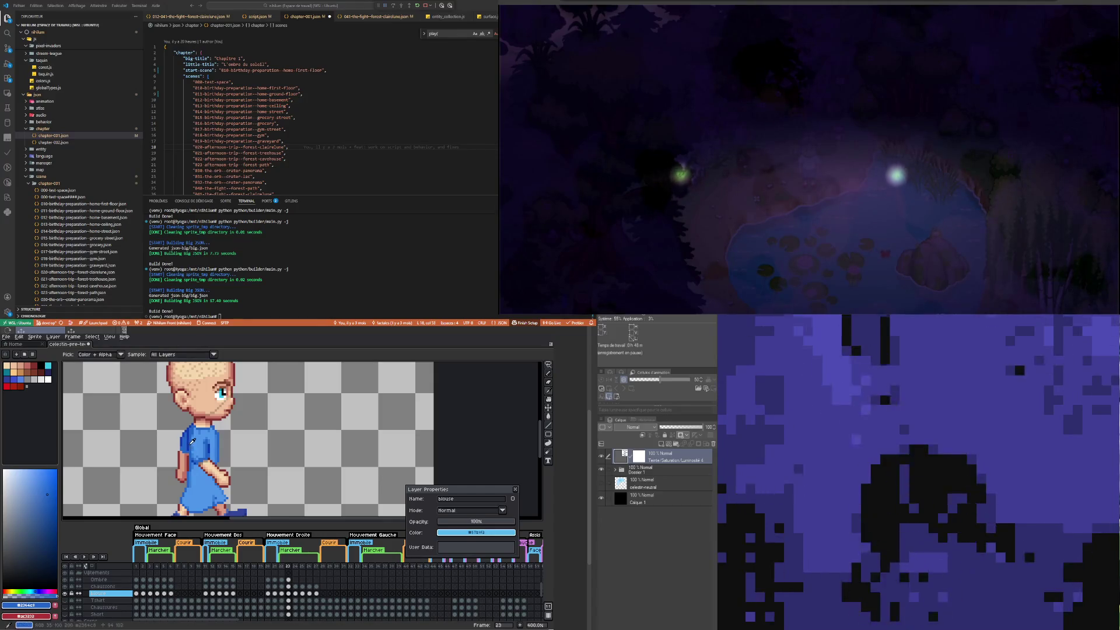
Step: Sample the shirt's dark, lighter and darker blues, then select the Ombre cel at frame 23
{"action": "left_click", "coordinate": [191, 441]}
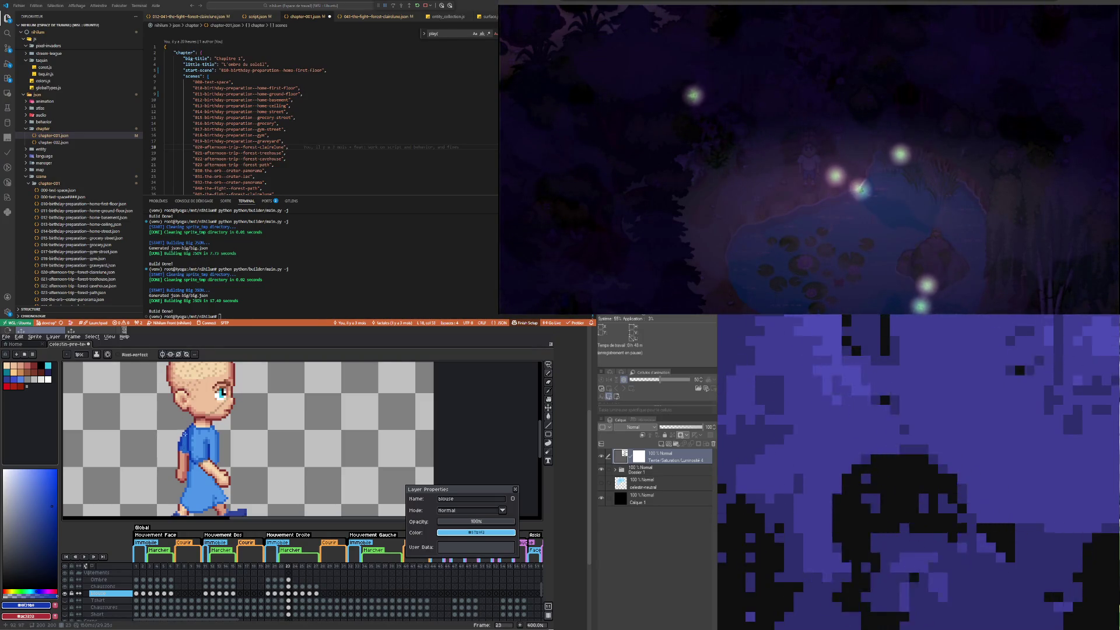
{"action": "left_click", "coordinate": [186, 442], "text": "alt"}
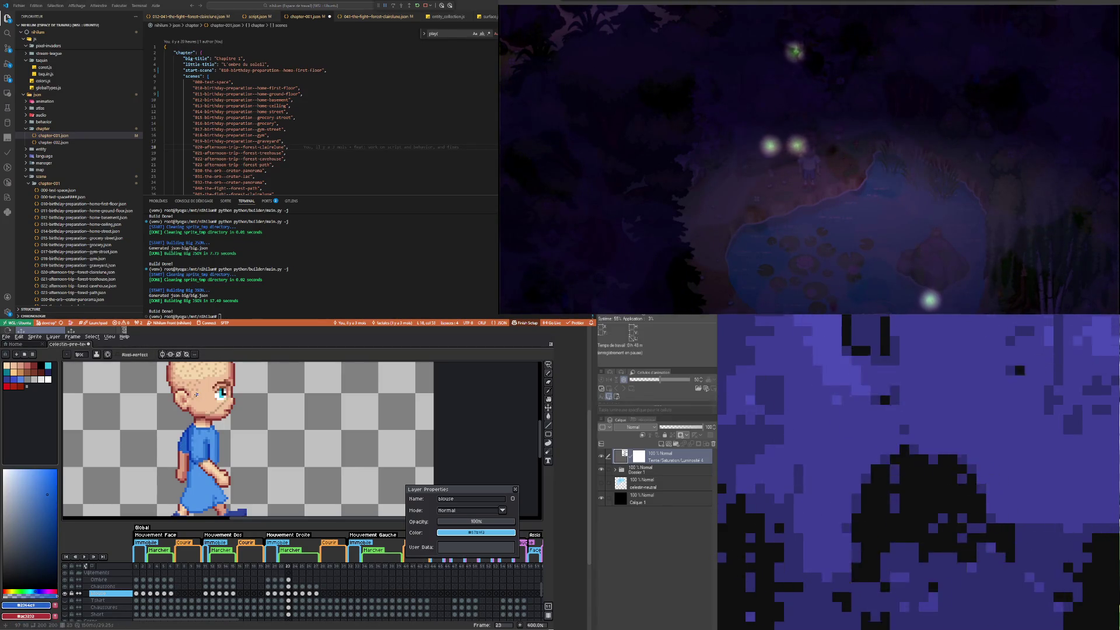
{"action": "left_click", "coordinate": [182, 444], "text": "alt"}
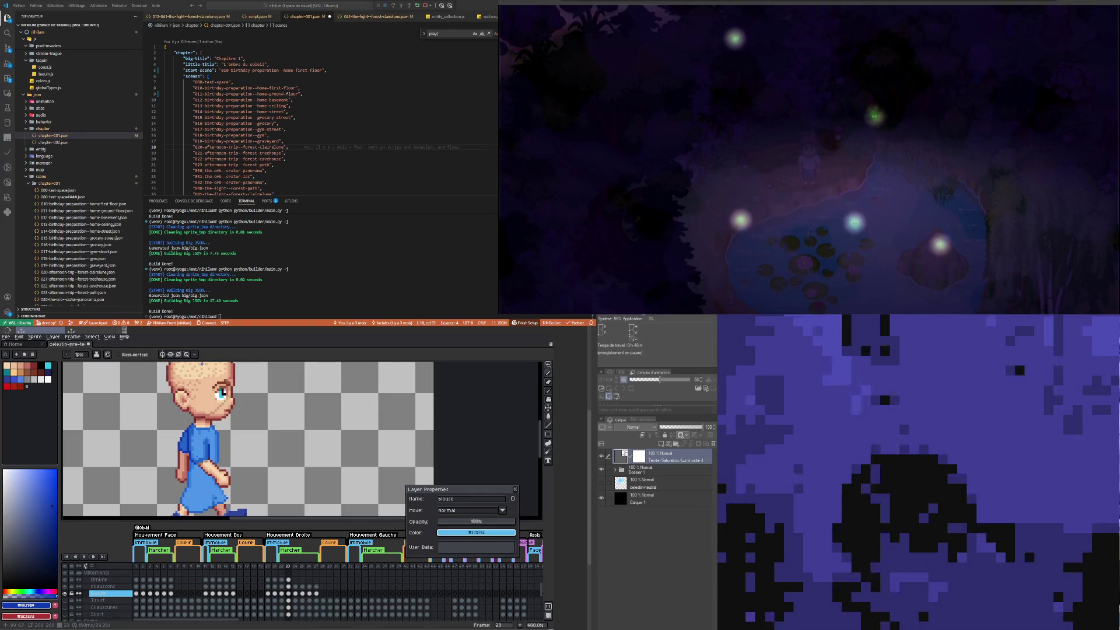
{"action": "left_click", "coordinate": [289, 580]}
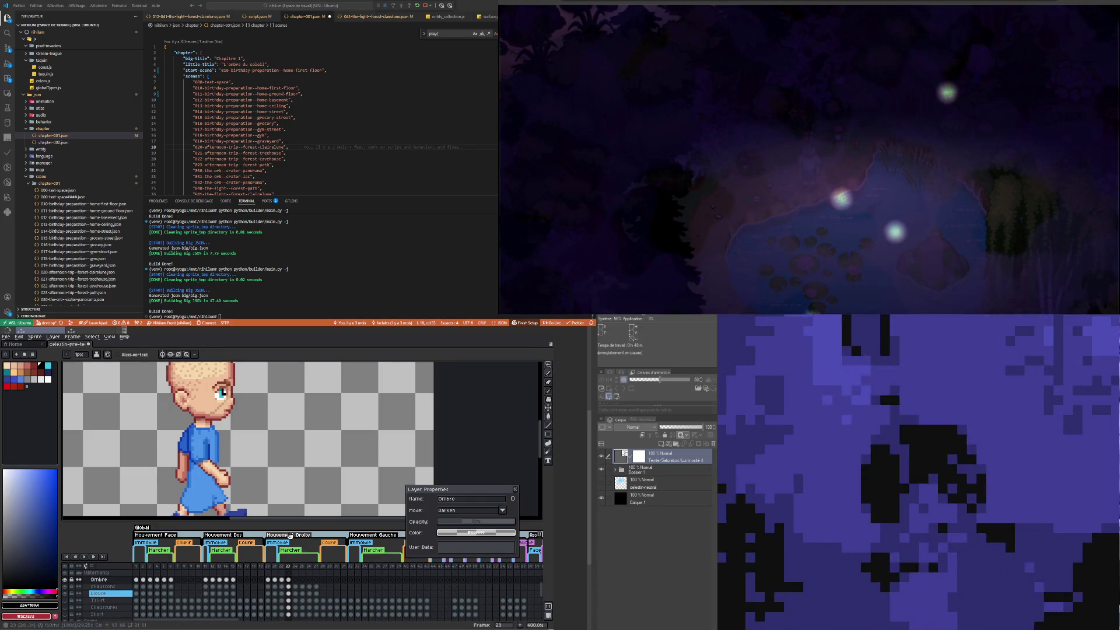
Step: Zoom in, sample the shirt blue, and select the blouse cel at frame 23
{"action": "scroll", "coordinate": [209, 475], "scroll_direction": "down", "scroll_amount": 2}
{"action": "scroll", "coordinate": [209, 475], "scroll_direction": "up", "scroll_amount": 5}
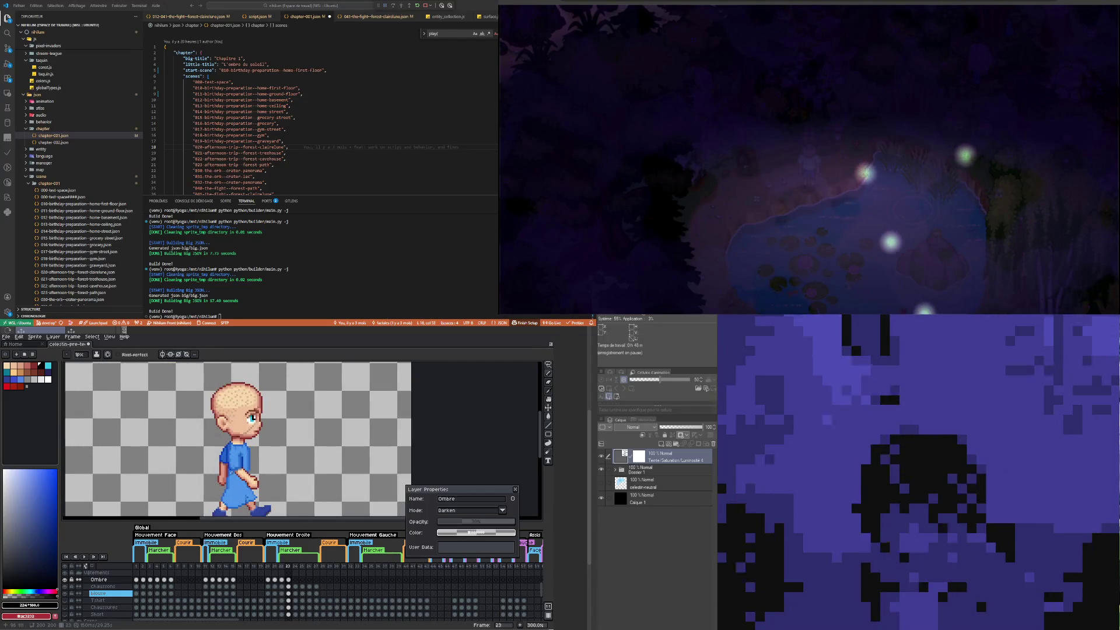
{"action": "key", "text": "i"}
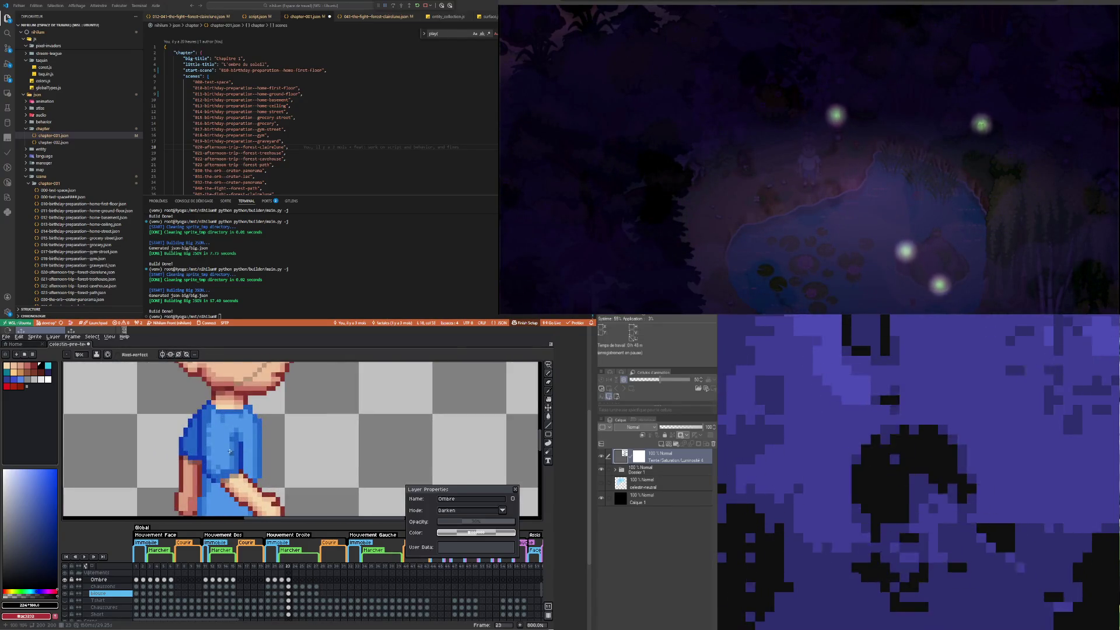
{"action": "left_click", "coordinate": [212, 423]}
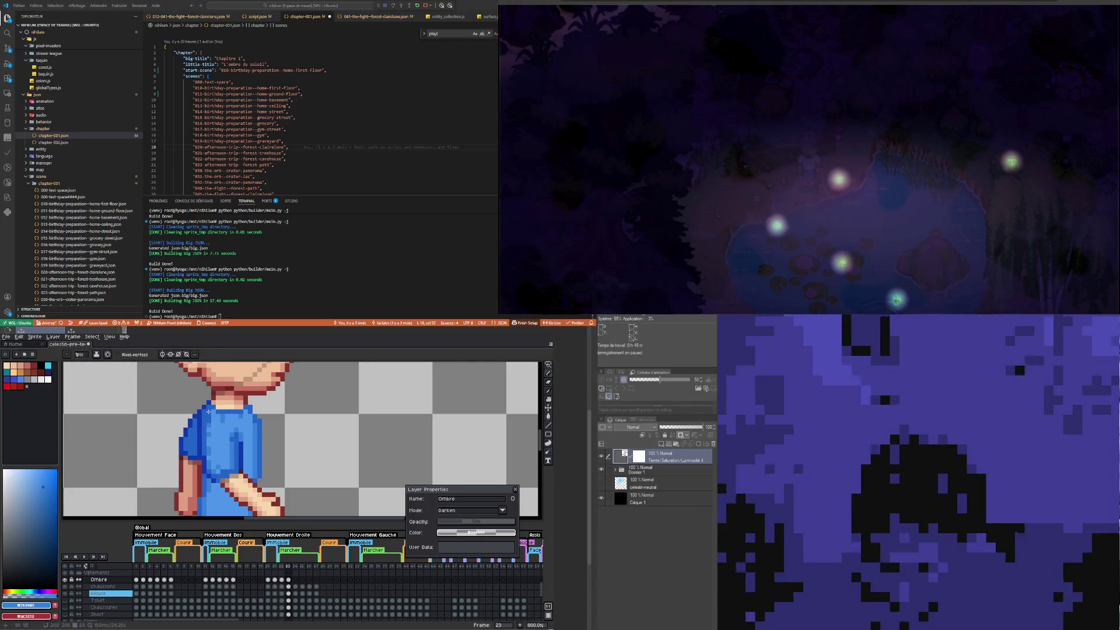
{"action": "left_click", "coordinate": [289, 594]}
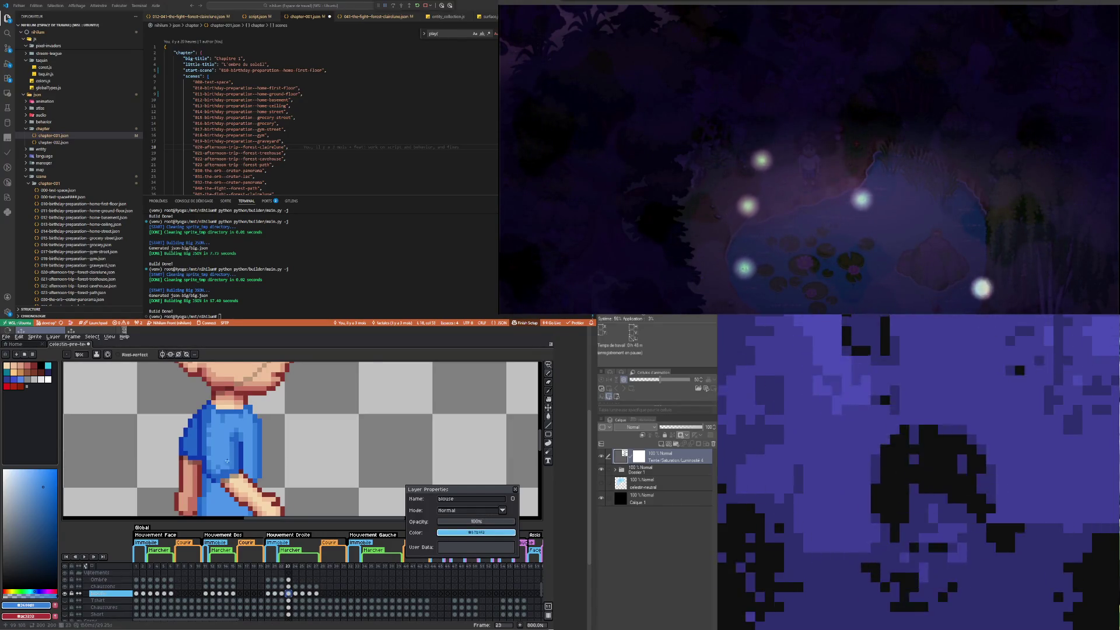
Step: Check the Ombre cel, zoom back out to the whole character, and reselect the blouse cel
{"action": "left_click", "coordinate": [289, 580]}
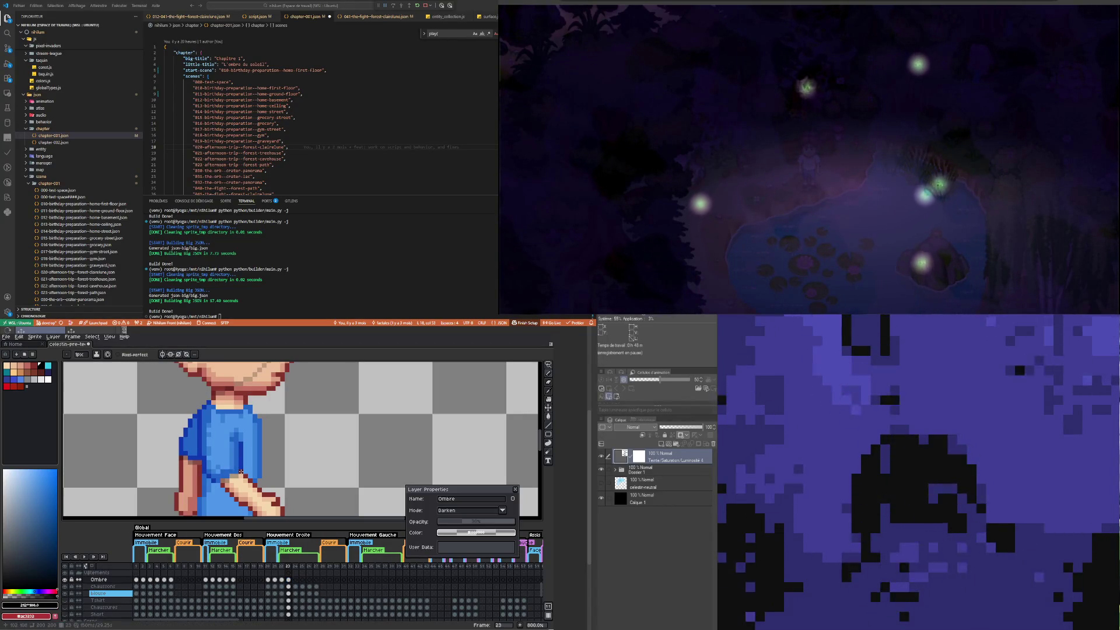
{"action": "scroll", "coordinate": [241, 472], "scroll_direction": "down", "scroll_amount": 1}
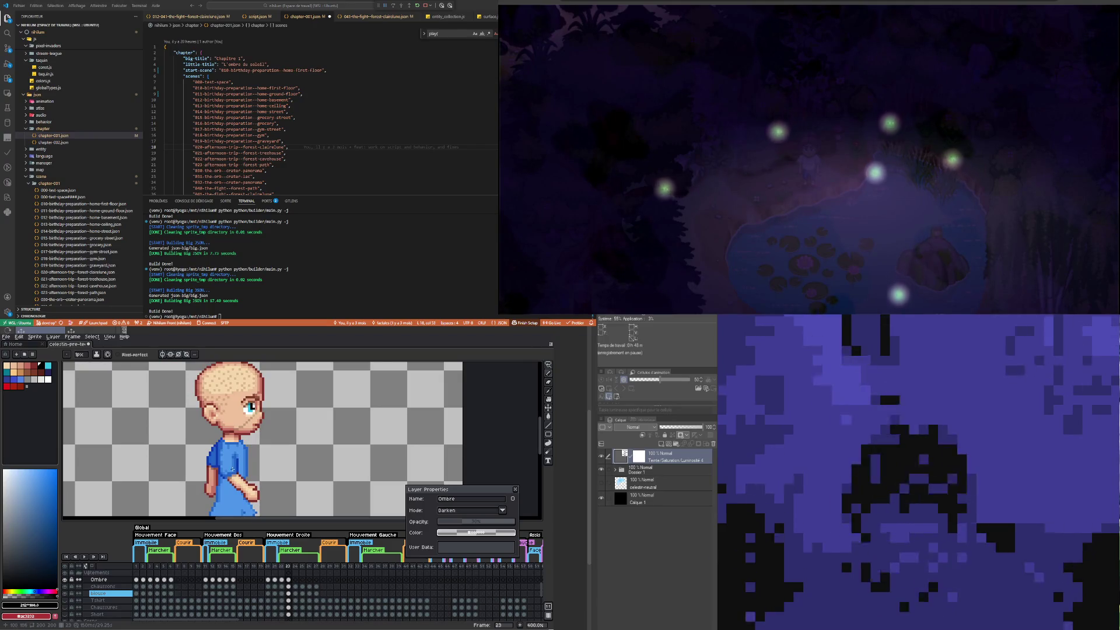
{"action": "scroll", "coordinate": [220, 478], "scroll_direction": "up", "scroll_amount": 1}
{"action": "scroll", "coordinate": [221, 478], "scroll_direction": "down", "scroll_amount": 2}
{"action": "scroll", "coordinate": [239, 491], "scroll_direction": "up", "scroll_amount": 2}
{"action": "scroll", "coordinate": [239, 491], "scroll_direction": "up", "scroll_amount": 1}
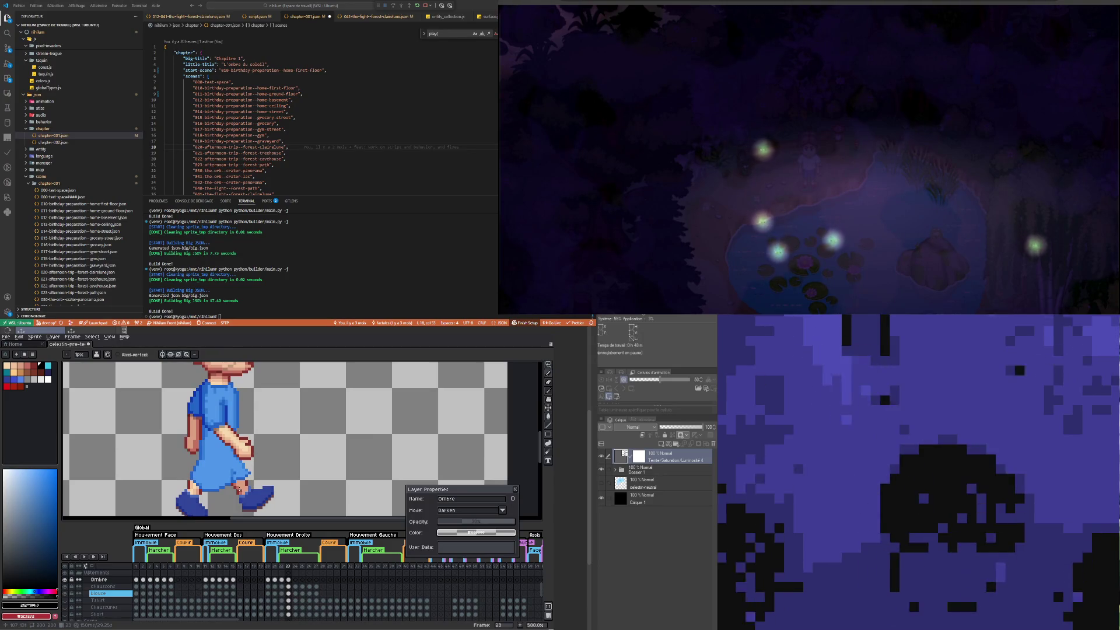
{"action": "scroll", "coordinate": [239, 486], "scroll_direction": "down", "scroll_amount": 1}
{"action": "scroll", "coordinate": [158, 468], "scroll_direction": "up", "scroll_amount": 5}
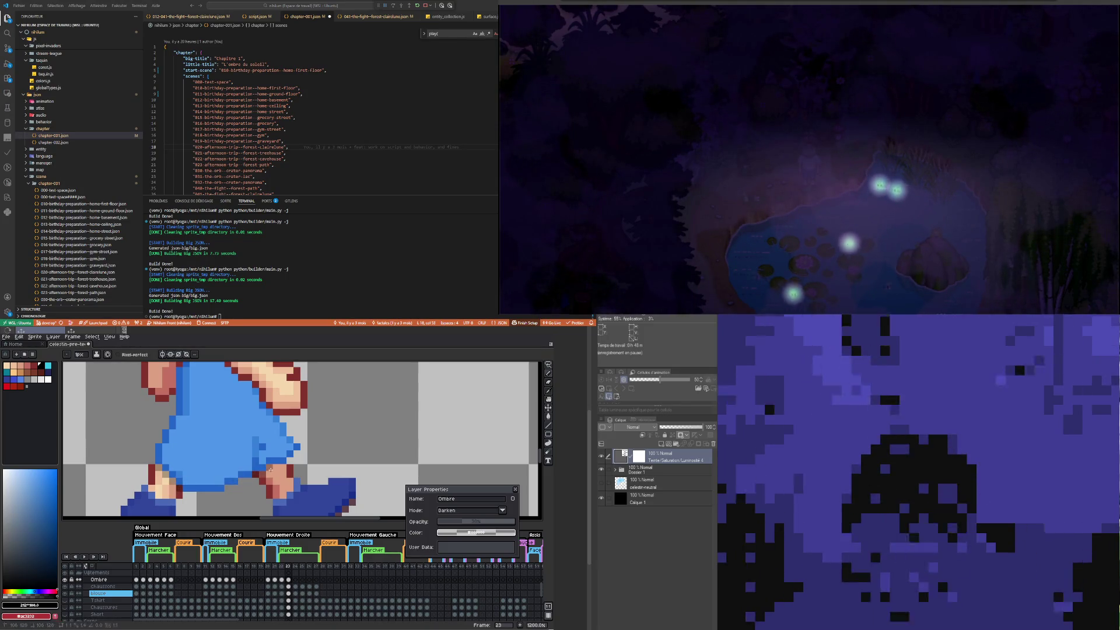
{"action": "scroll", "coordinate": [309, 424], "scroll_direction": "down", "scroll_amount": 6}
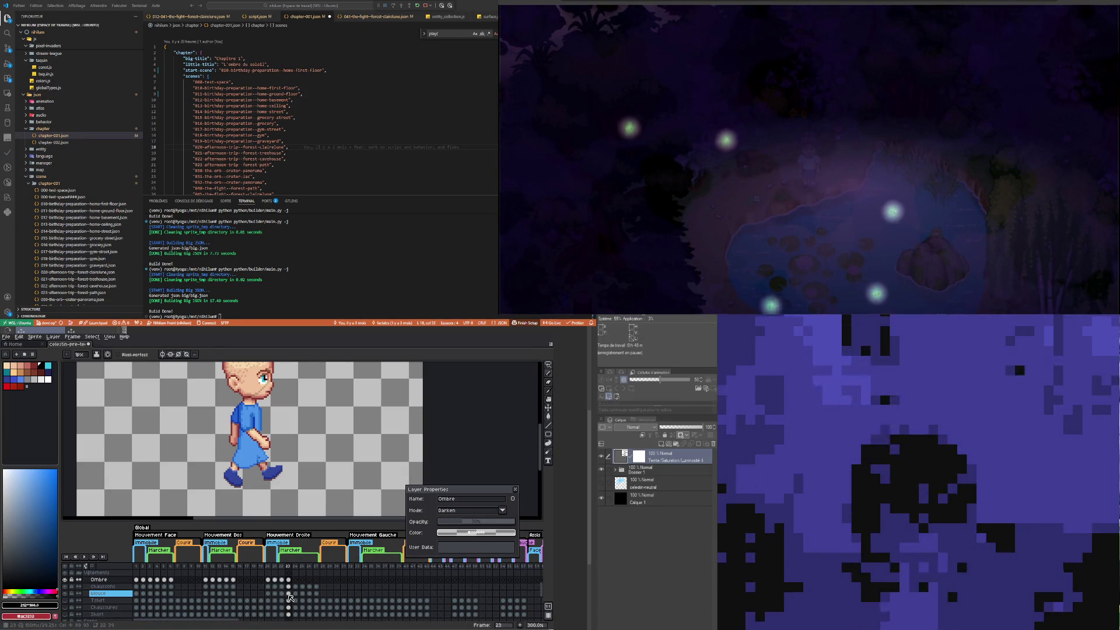
{"action": "left_click", "coordinate": [288, 593]}
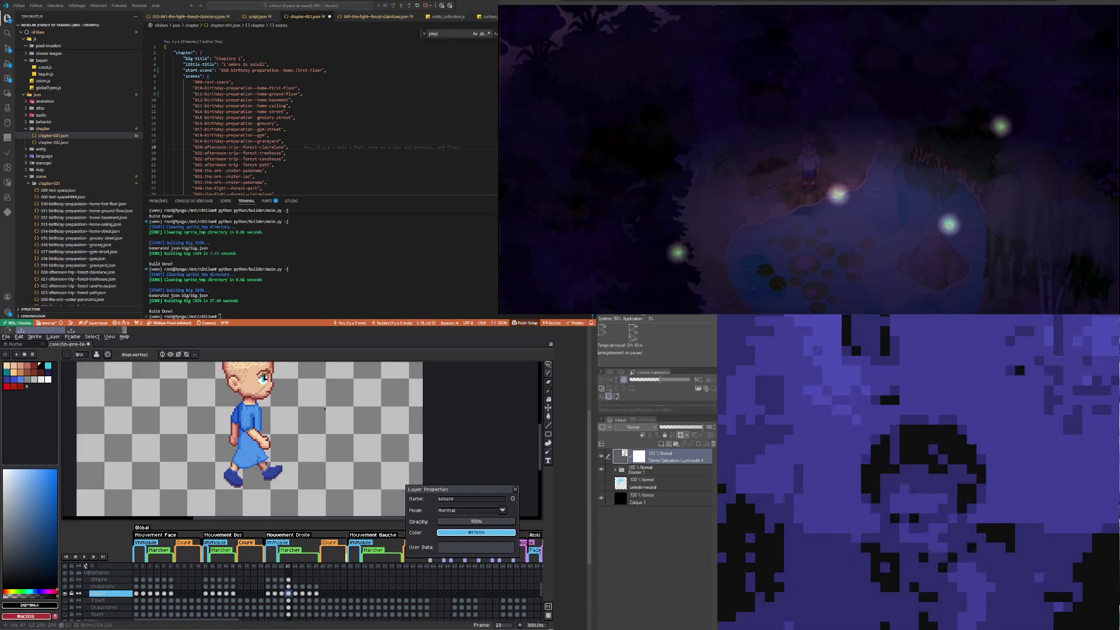
Step: Marquee-select the lower skirt and legs, then pick the blouse cel on frame 23
{"action": "scroll", "coordinate": [264, 464], "scroll_direction": "up", "scroll_amount": 1}
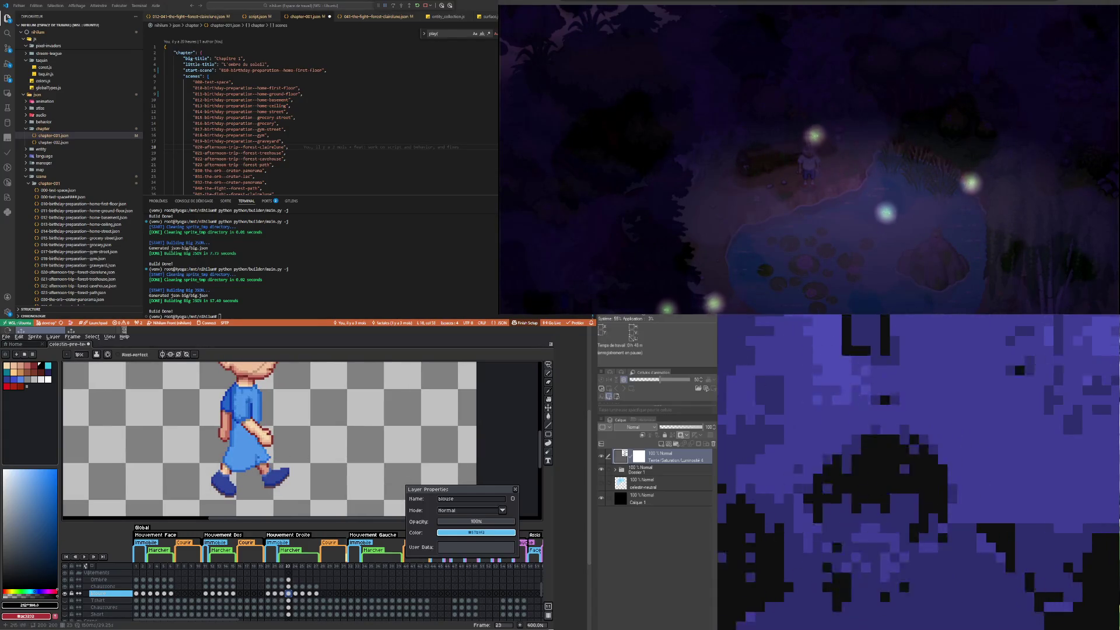
{"action": "left_click", "coordinate": [548, 365]}
{"action": "left_click", "coordinate": [507, 366]}
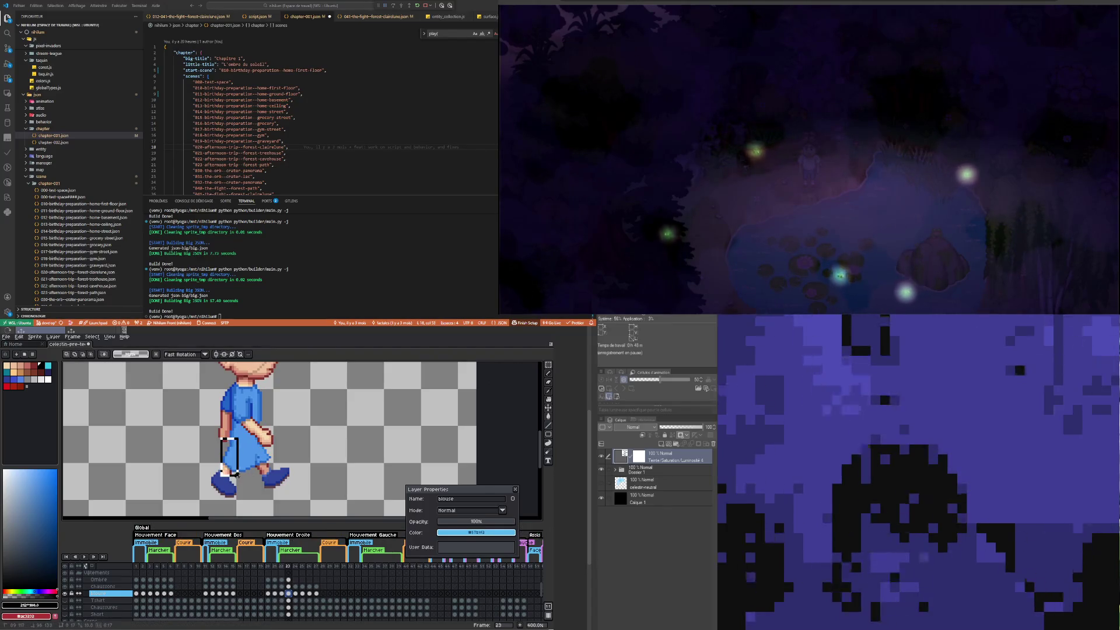
{"action": "left_click_drag", "start_coordinate": [237, 474], "coordinate": [238, 479]}
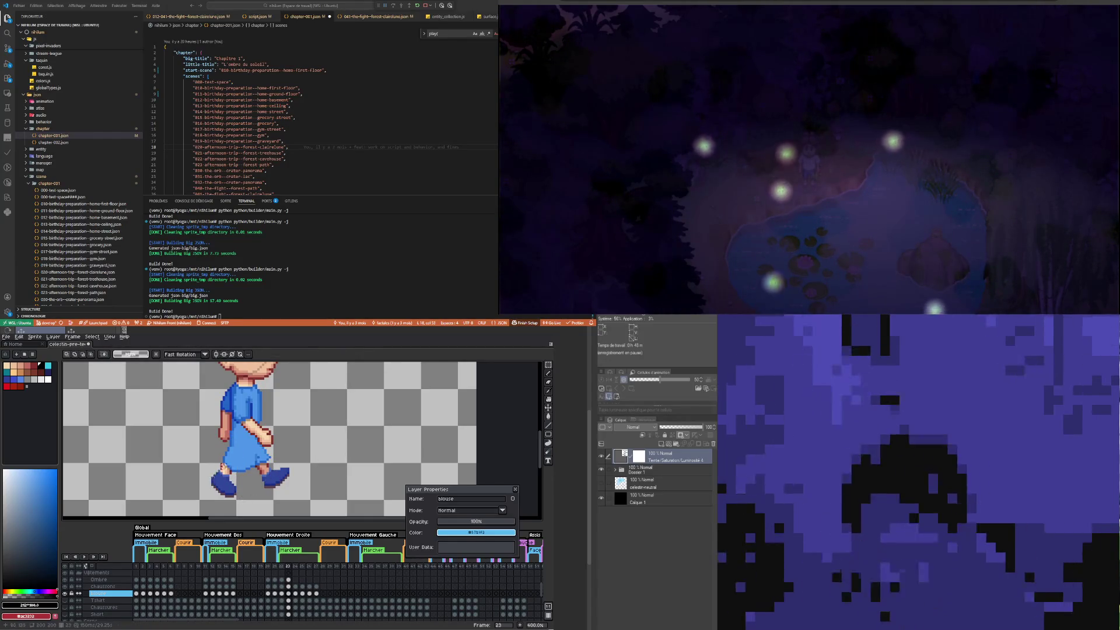
{"action": "scroll", "coordinate": [232, 443], "scroll_direction": "down", "scroll_amount": 2}
{"action": "scroll", "coordinate": [231, 443], "scroll_direction": "up", "scroll_amount": 2}
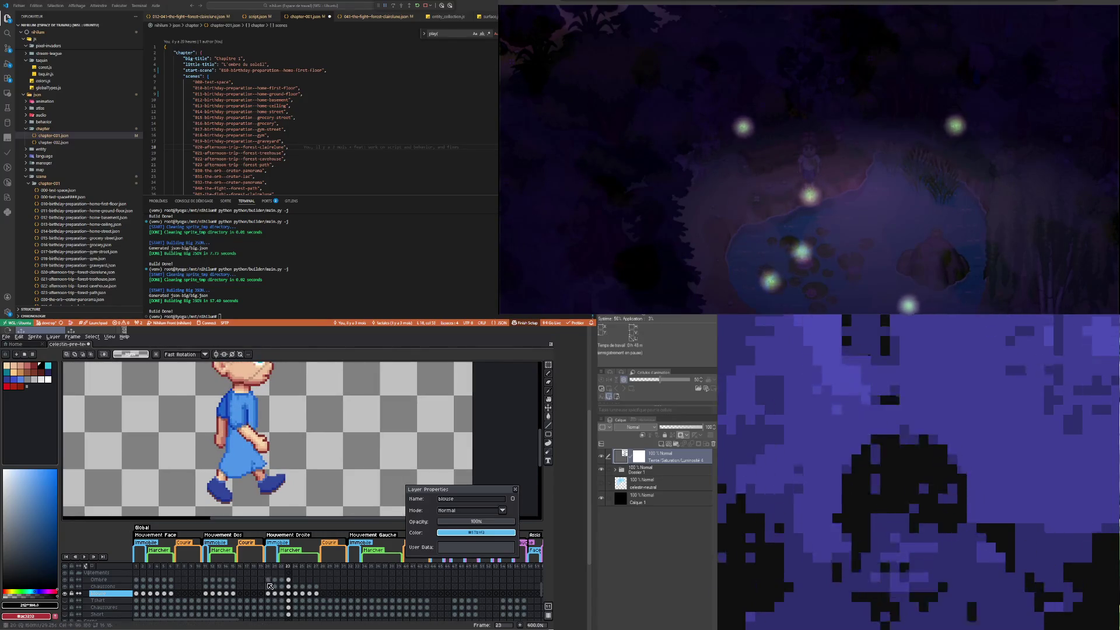
{"action": "left_click", "coordinate": [288, 593]}
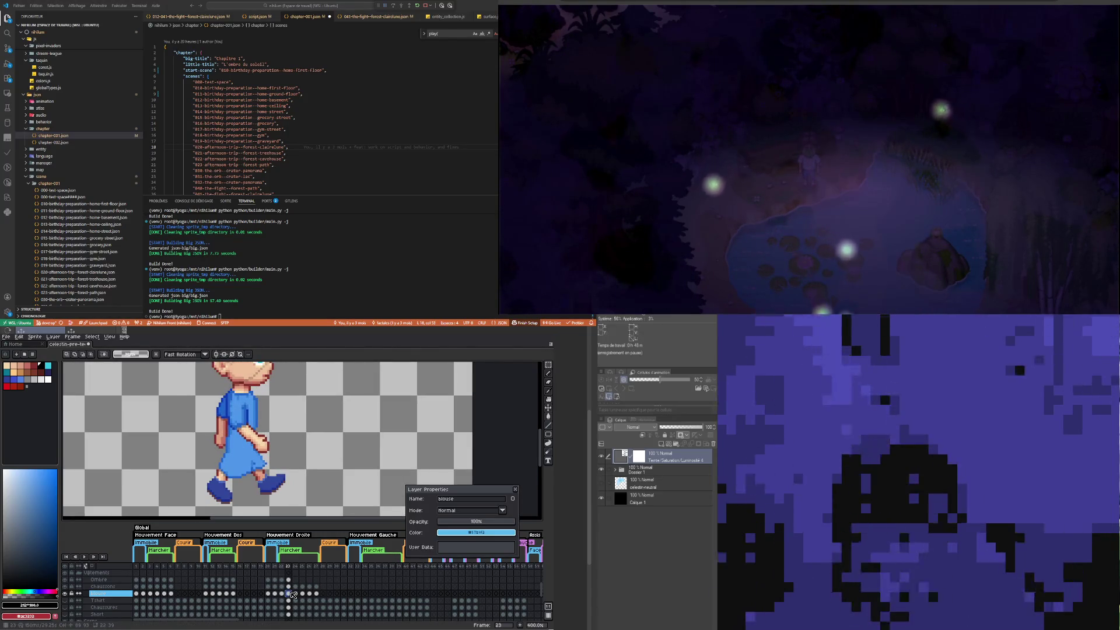
Step: Compare frame 23's pose against frame 22 in the timeline
{"action": "scroll", "coordinate": [257, 441], "scroll_direction": "up", "scroll_amount": 3}
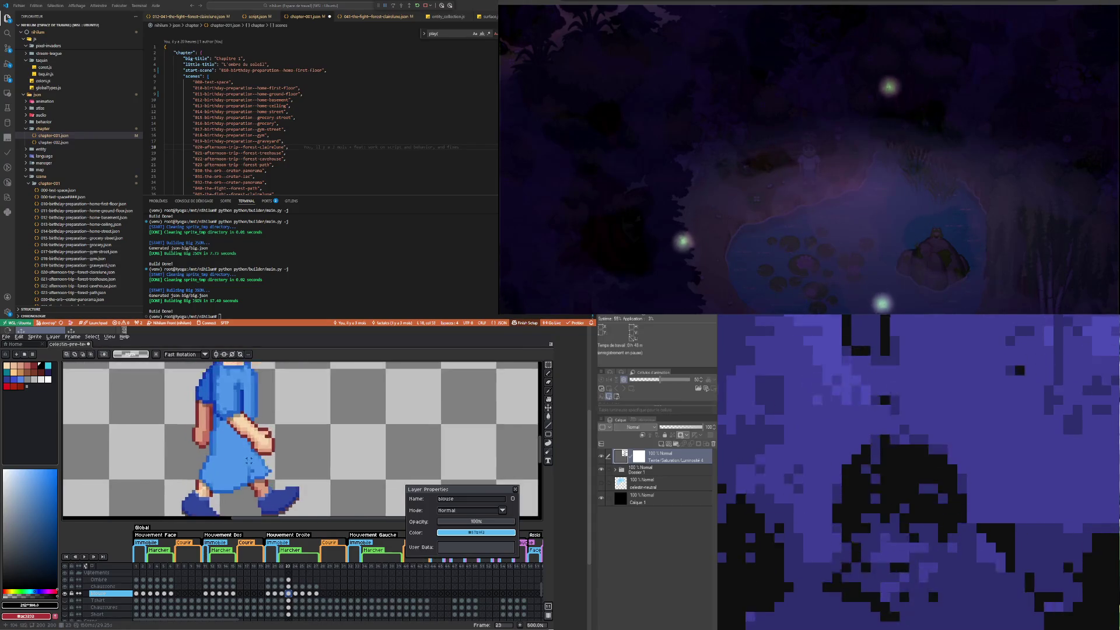
{"action": "scroll", "coordinate": [250, 483], "scroll_direction": "down", "scroll_amount": 3}
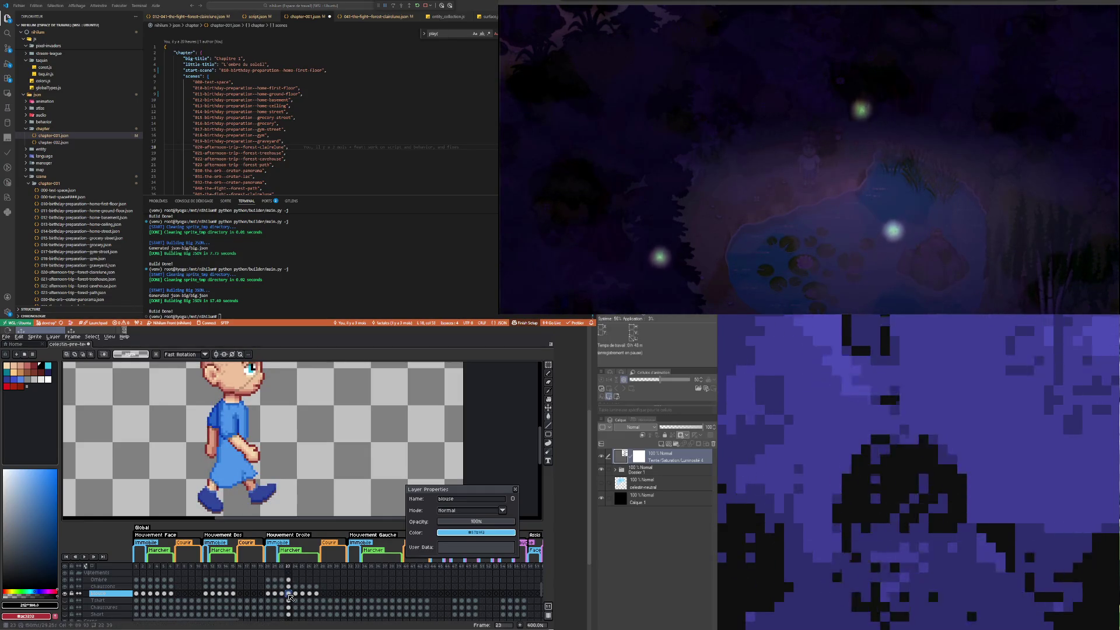
{"action": "left_click", "coordinate": [283, 593]}
{"action": "left_click", "coordinate": [288, 594]}
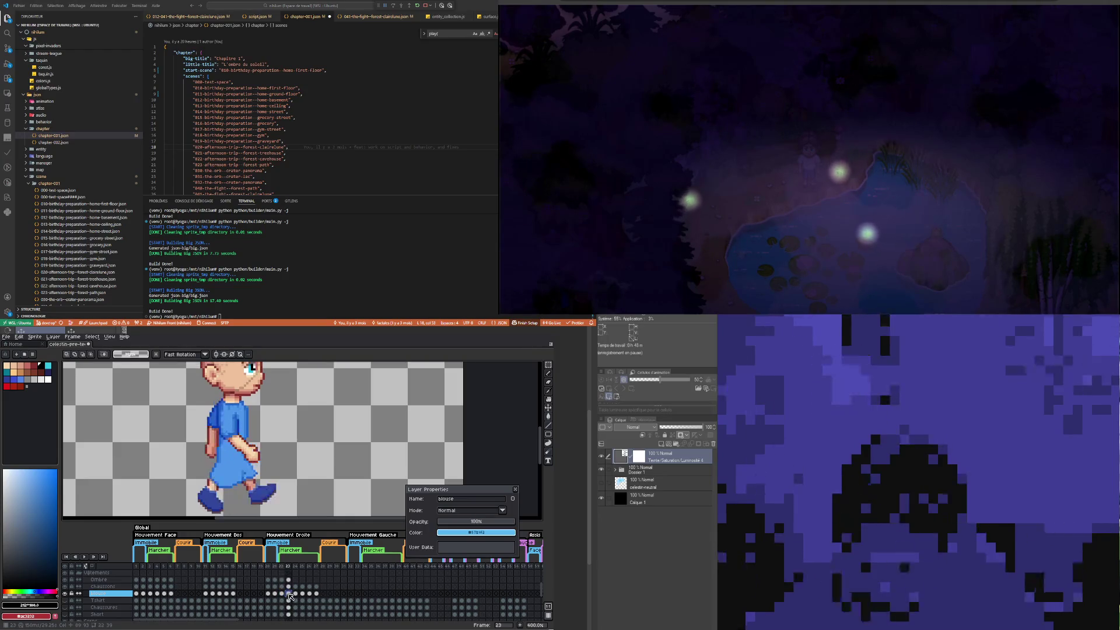
{"action": "scroll", "coordinate": [261, 474], "scroll_direction": "up", "scroll_amount": 3}
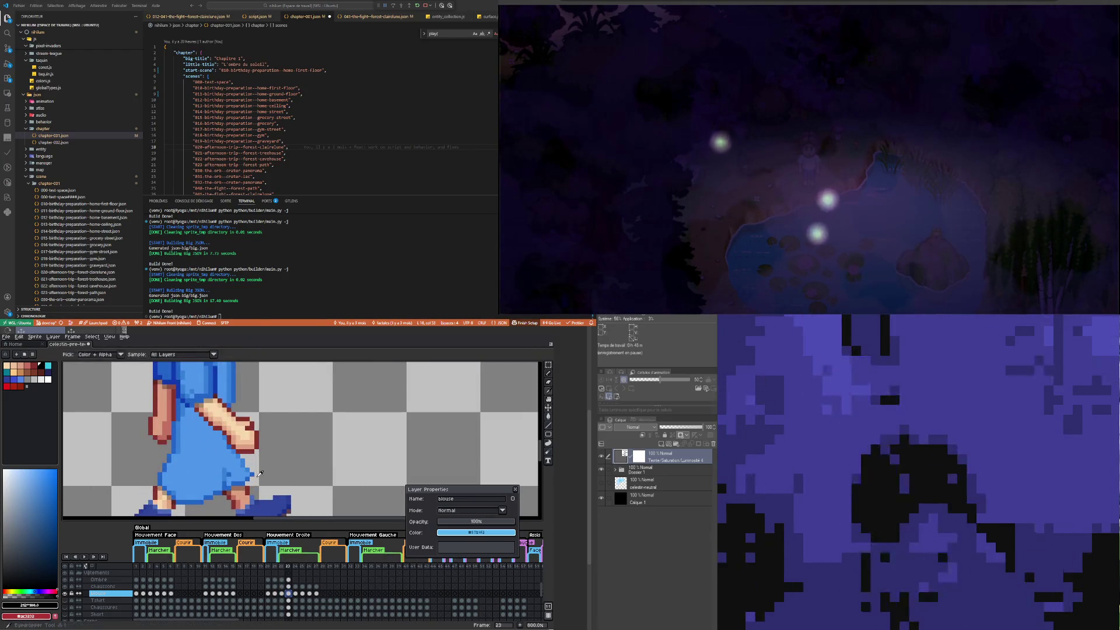
Step: Sample the blouse blue #2364c8 and compare frame 22's arm pose with frame 23
{"action": "left_click", "coordinate": [255, 472], "text": "alt"}
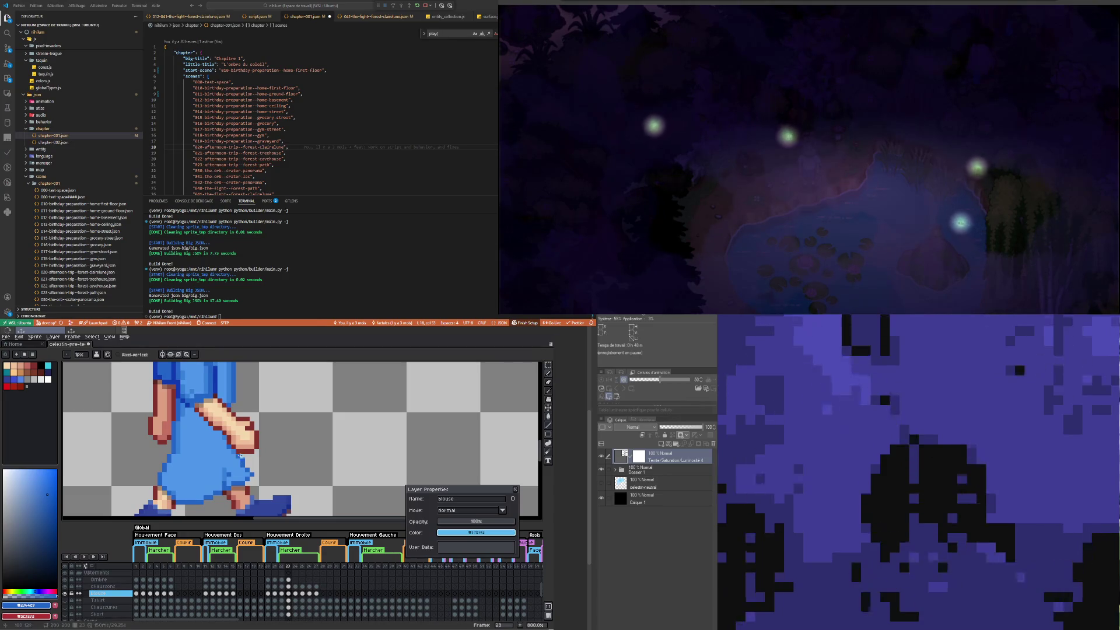
{"action": "scroll", "coordinate": [217, 427], "scroll_direction": "down", "scroll_amount": 3}
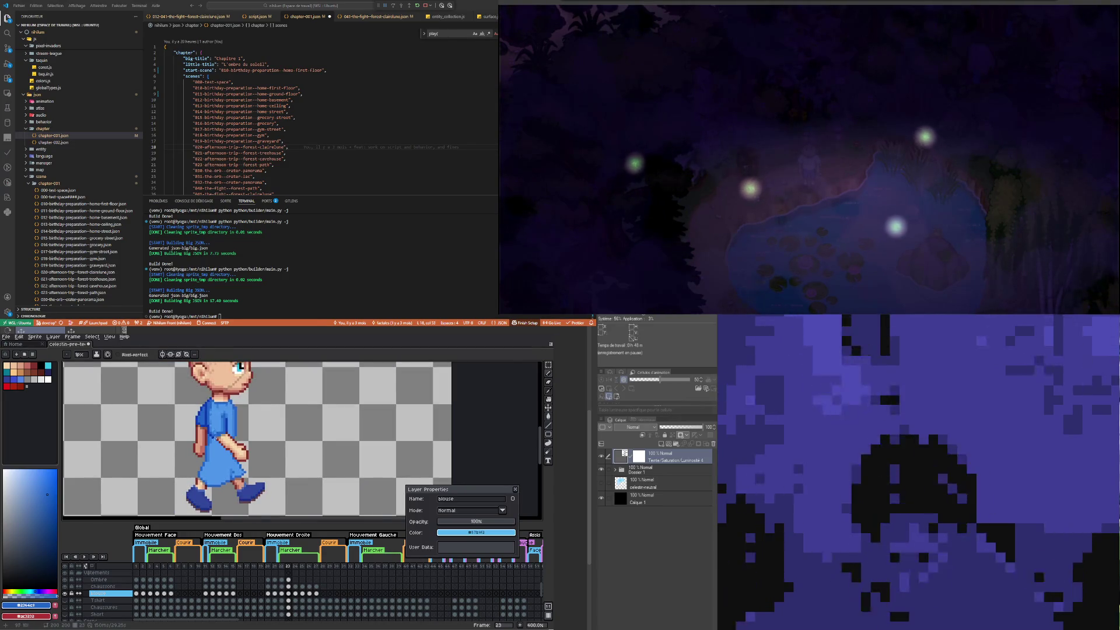
{"action": "scroll", "coordinate": [219, 432], "scroll_direction": "up", "scroll_amount": 3}
{"action": "scroll", "coordinate": [225, 444], "scroll_direction": "up", "scroll_amount": 2}
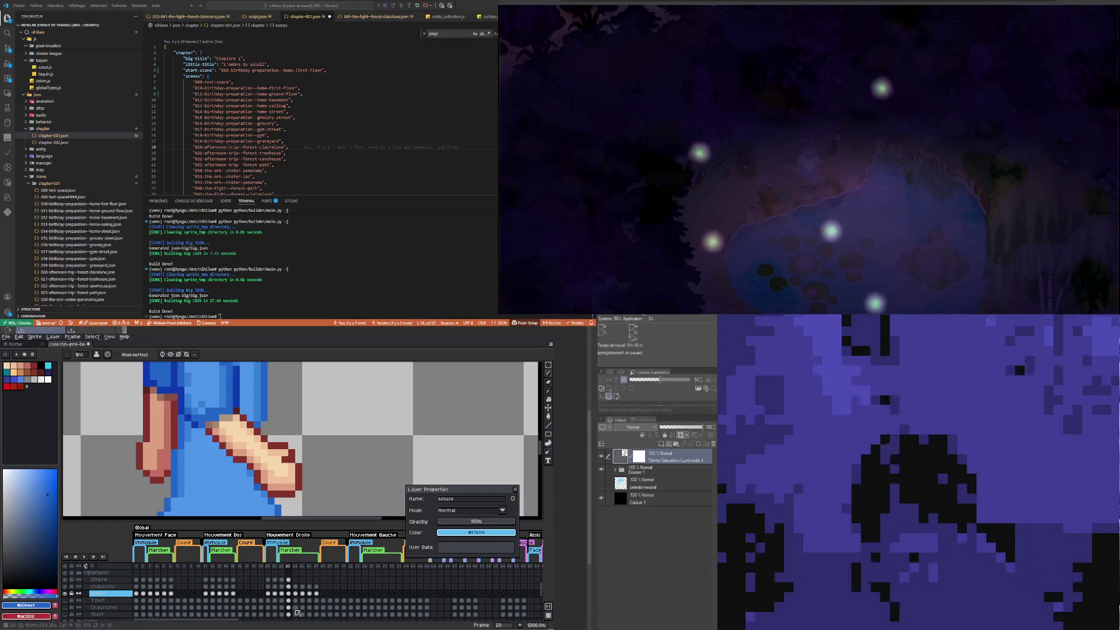
{"action": "left_click", "coordinate": [281, 593]}
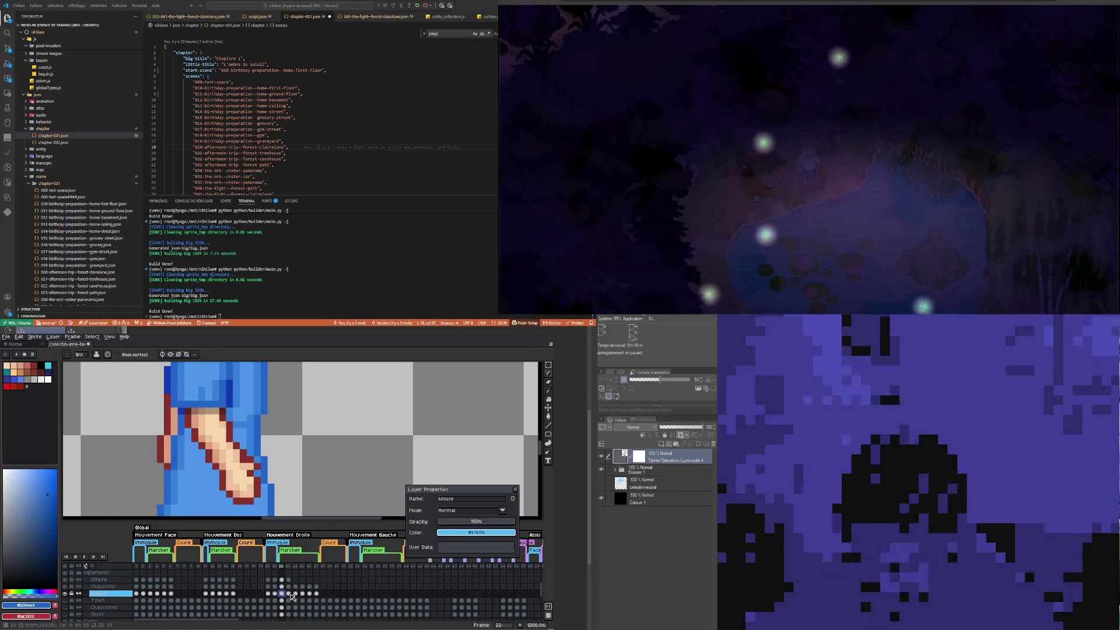
{"action": "left_click", "coordinate": [290, 595]}
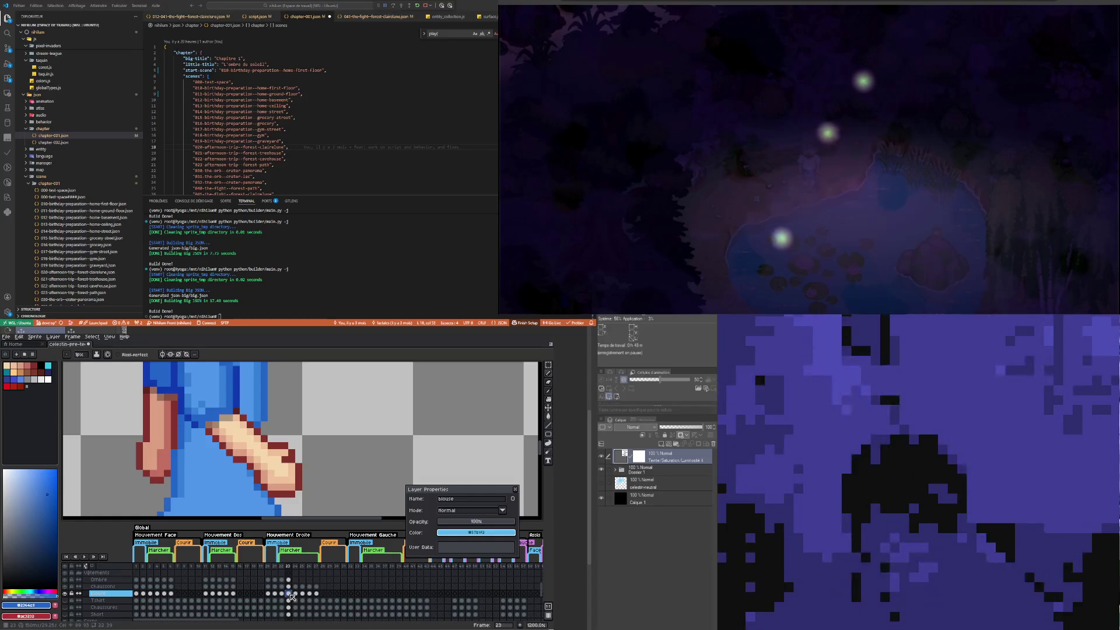
{"action": "scroll", "coordinate": [211, 457], "scroll_direction": "down", "scroll_amount": 3}
{"action": "scroll", "coordinate": [212, 458], "scroll_direction": "up", "scroll_amount": 2}
{"action": "scroll", "coordinate": [211, 457], "scroll_direction": "up", "scroll_amount": 2}
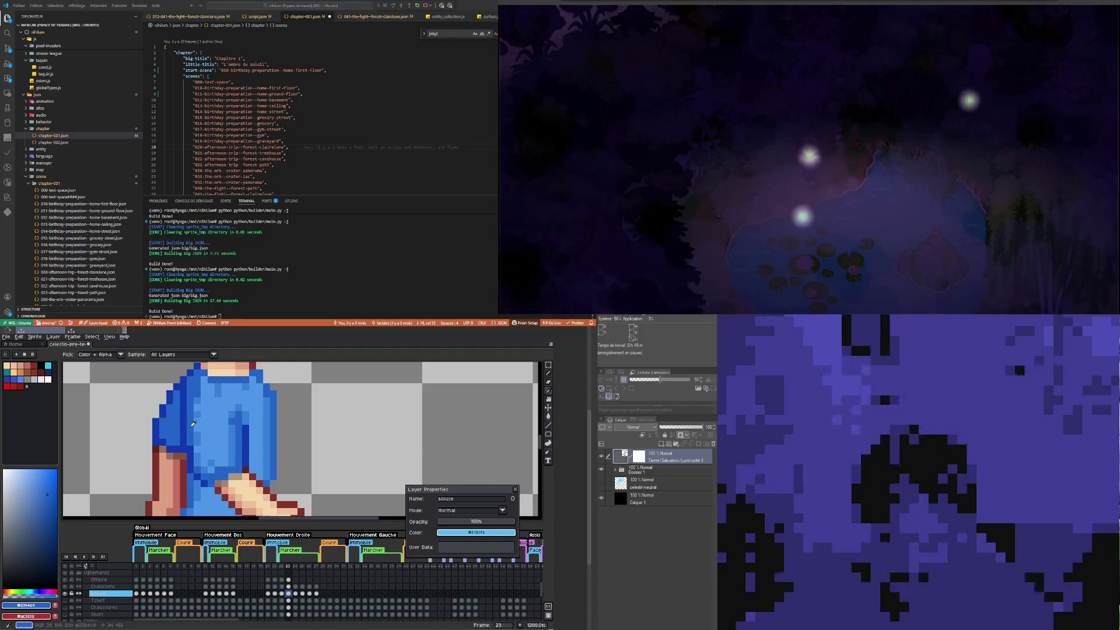
{"action": "key", "text": "b"}
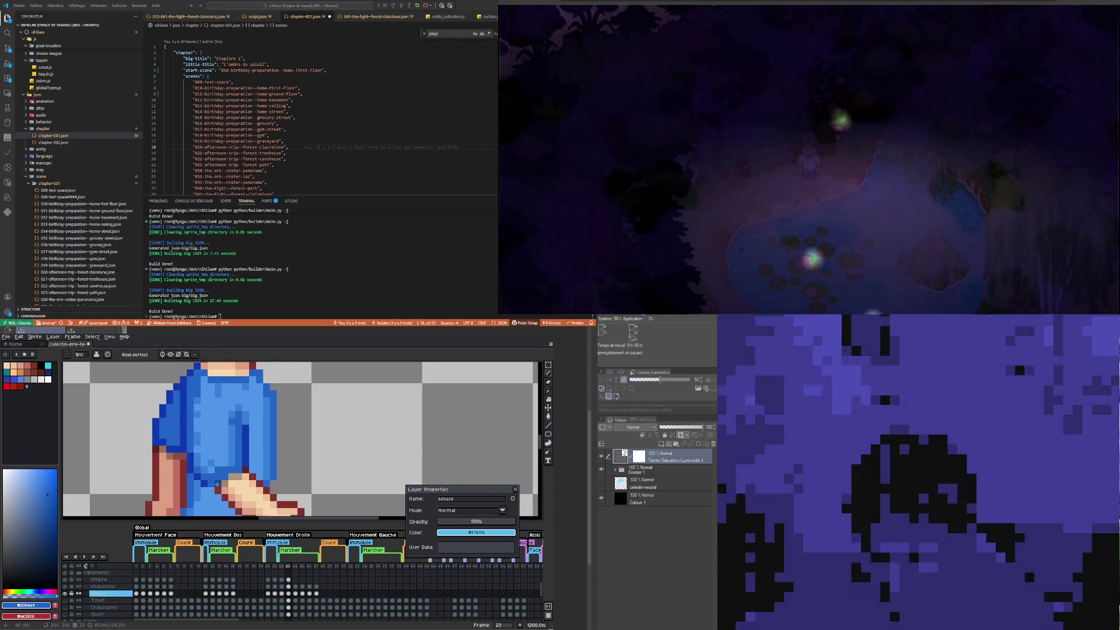
Step: Zoom to 600% on the arm, recheck frame 22, and toggle the blouse layer's visibility
{"action": "scroll", "coordinate": [217, 484], "scroll_direction": "down", "scroll_amount": 5}
{"action": "scroll", "coordinate": [217, 473], "scroll_direction": "up", "scroll_amount": 2}
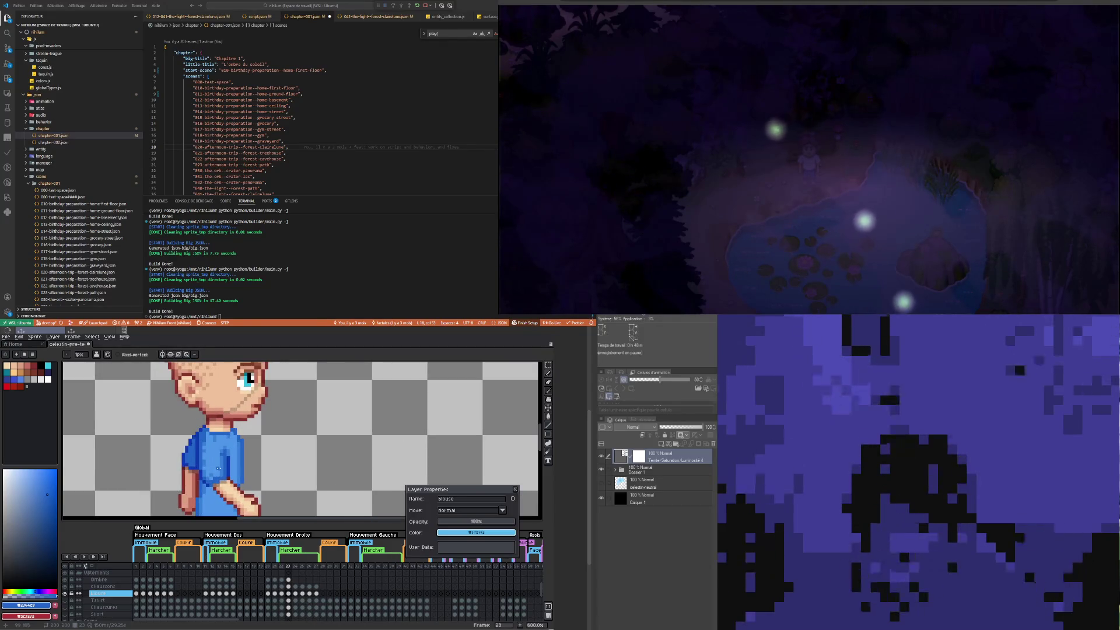
{"action": "scroll", "coordinate": [218, 469], "scroll_direction": "up", "scroll_amount": 3}
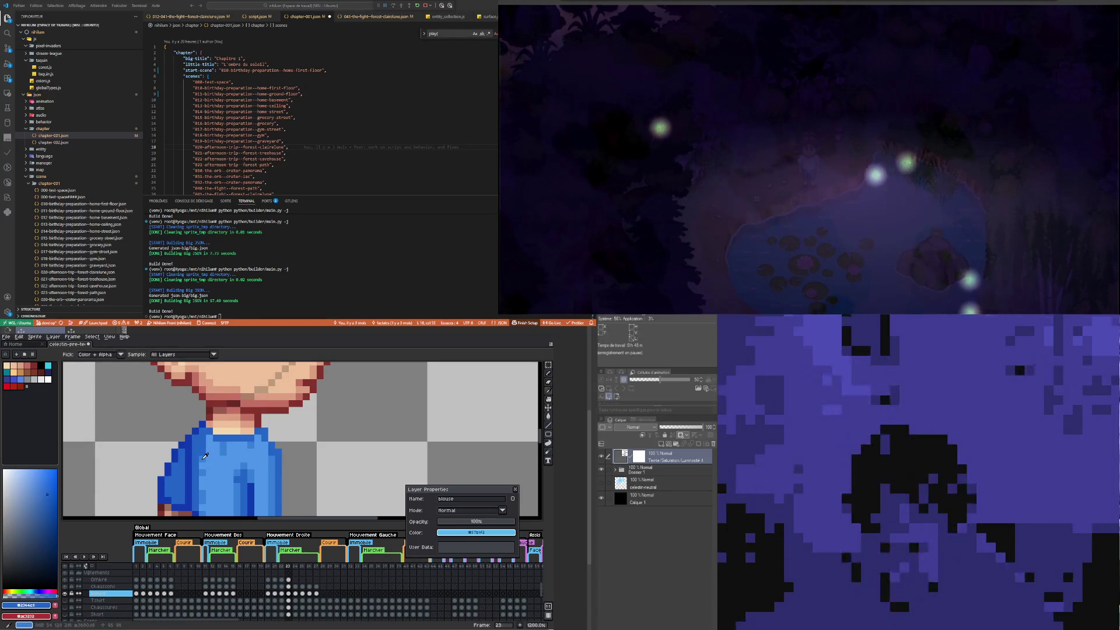
{"action": "scroll", "coordinate": [206, 456], "scroll_direction": "down", "scroll_amount": 6}
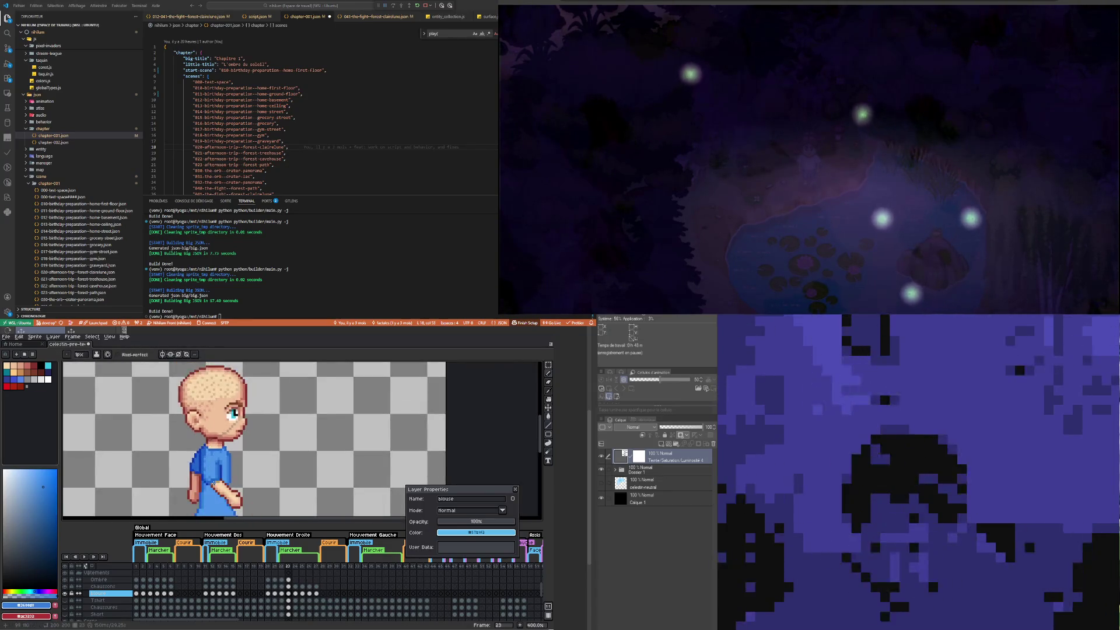
{"action": "scroll", "coordinate": [213, 483], "scroll_direction": "up", "scroll_amount": 3}
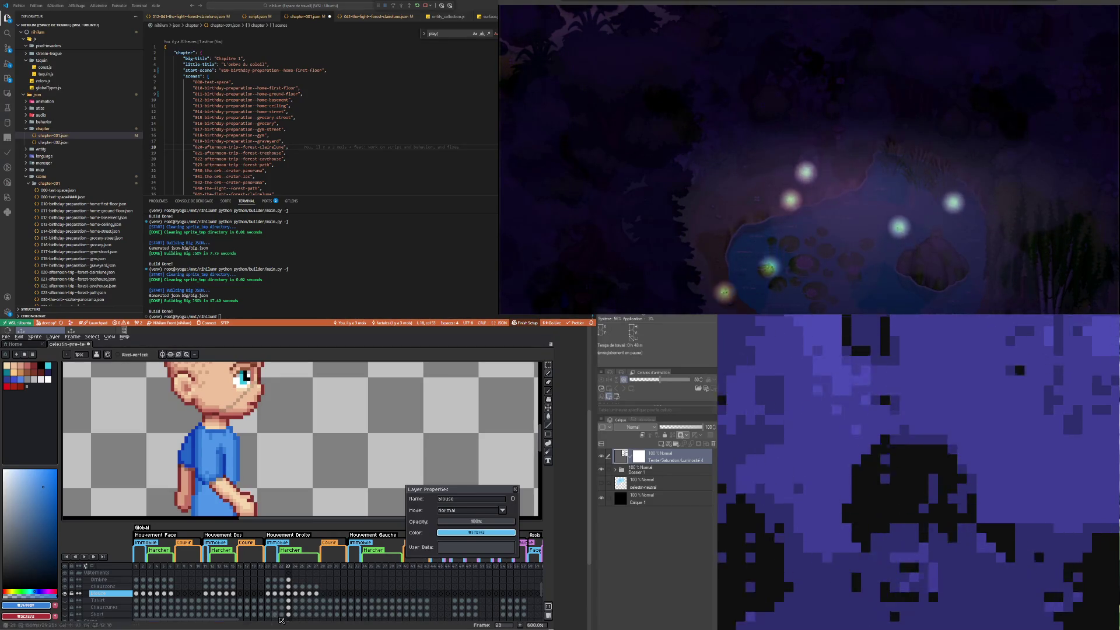
{"action": "left_click", "coordinate": [282, 593]}
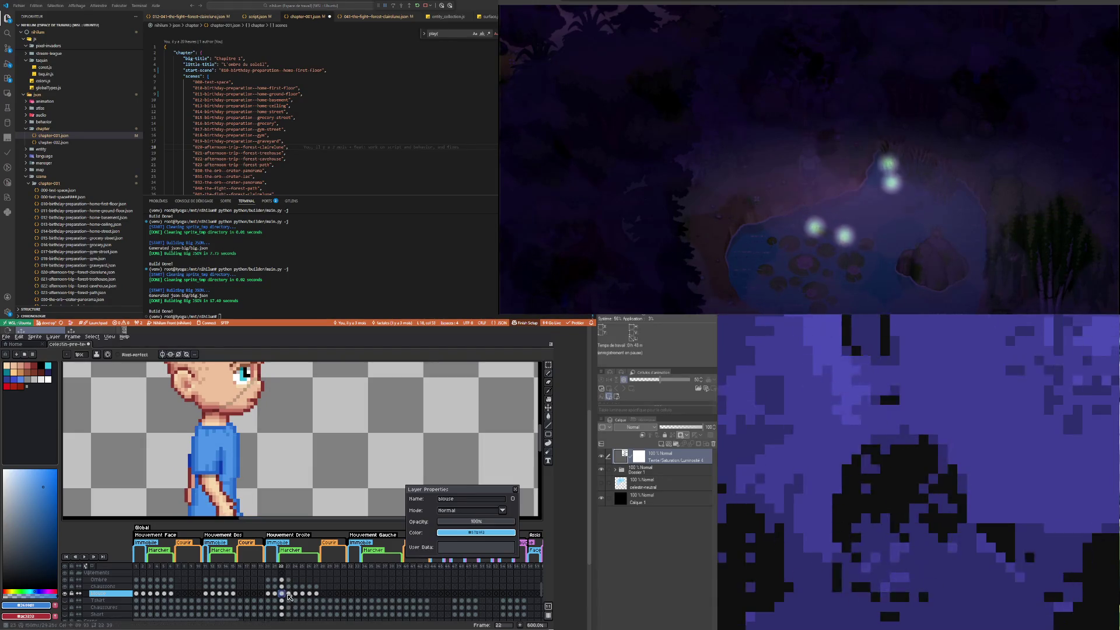
{"action": "left_click", "coordinate": [288, 593]}
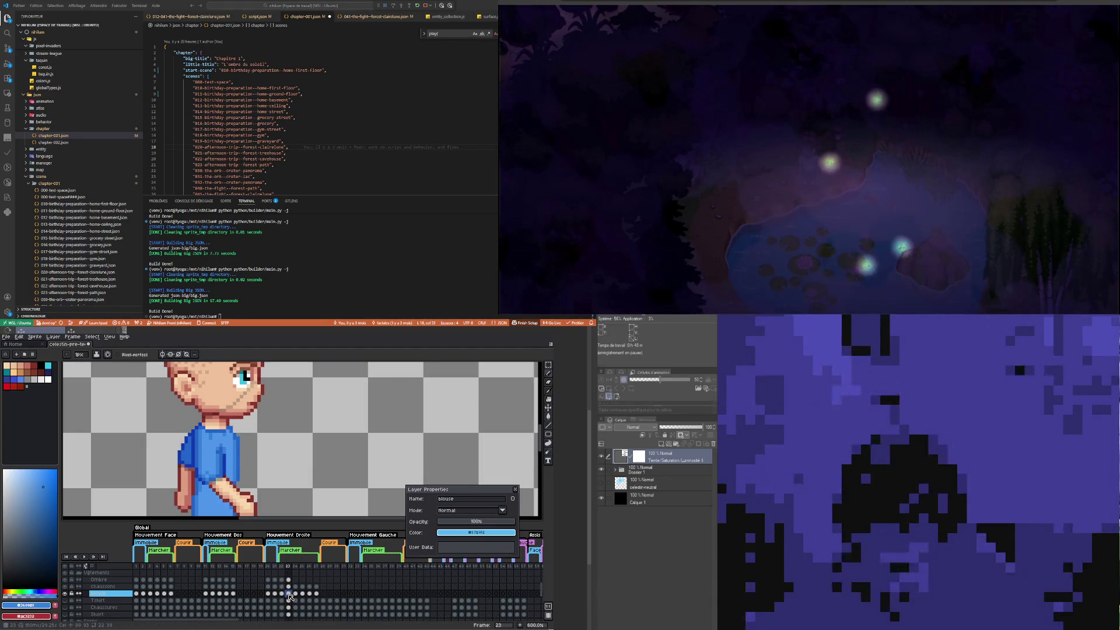
{"action": "scroll", "coordinate": [208, 461], "scroll_direction": "down", "scroll_amount": 3}
{"action": "scroll", "coordinate": [210, 463], "scroll_direction": "up", "scroll_amount": 4}
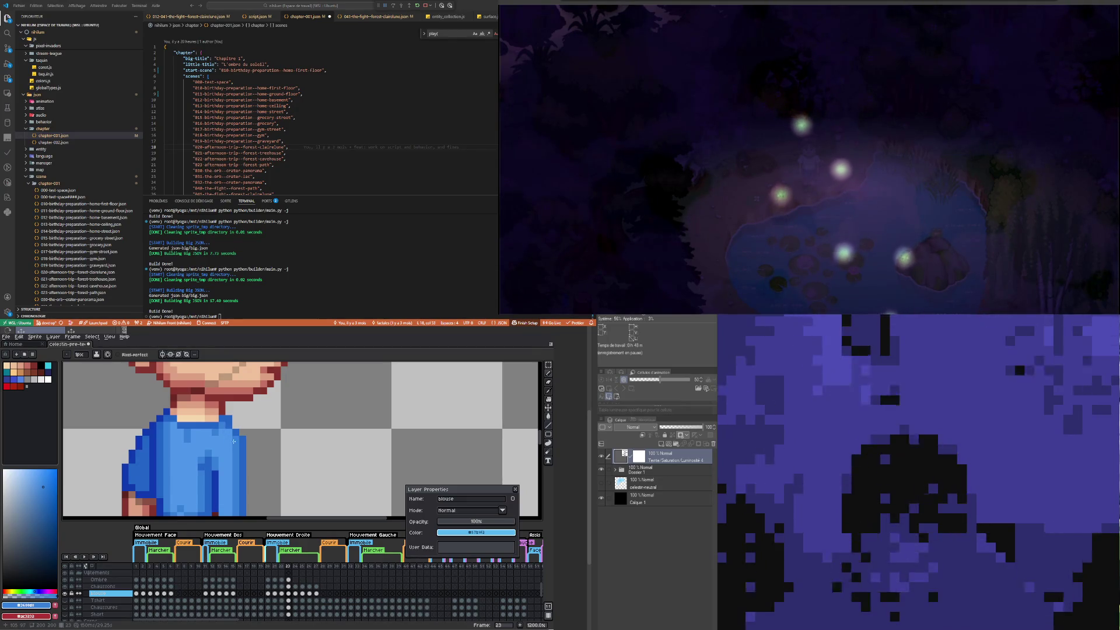
{"action": "scroll", "coordinate": [230, 431], "scroll_direction": "down", "scroll_amount": 4}
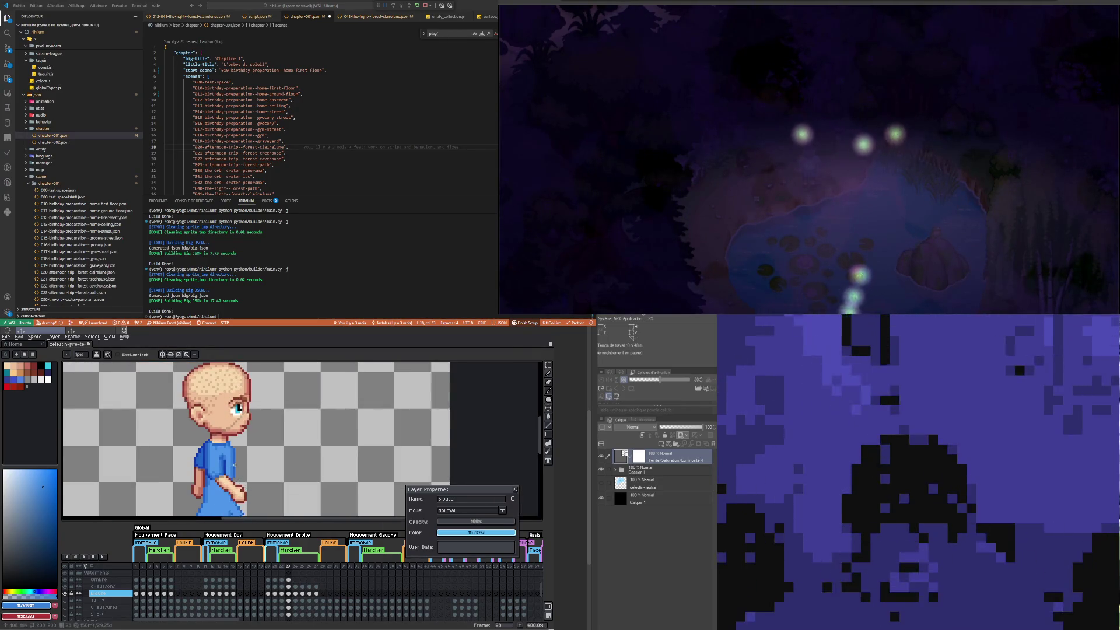
{"action": "scroll", "coordinate": [234, 465], "scroll_direction": "up", "scroll_amount": 3}
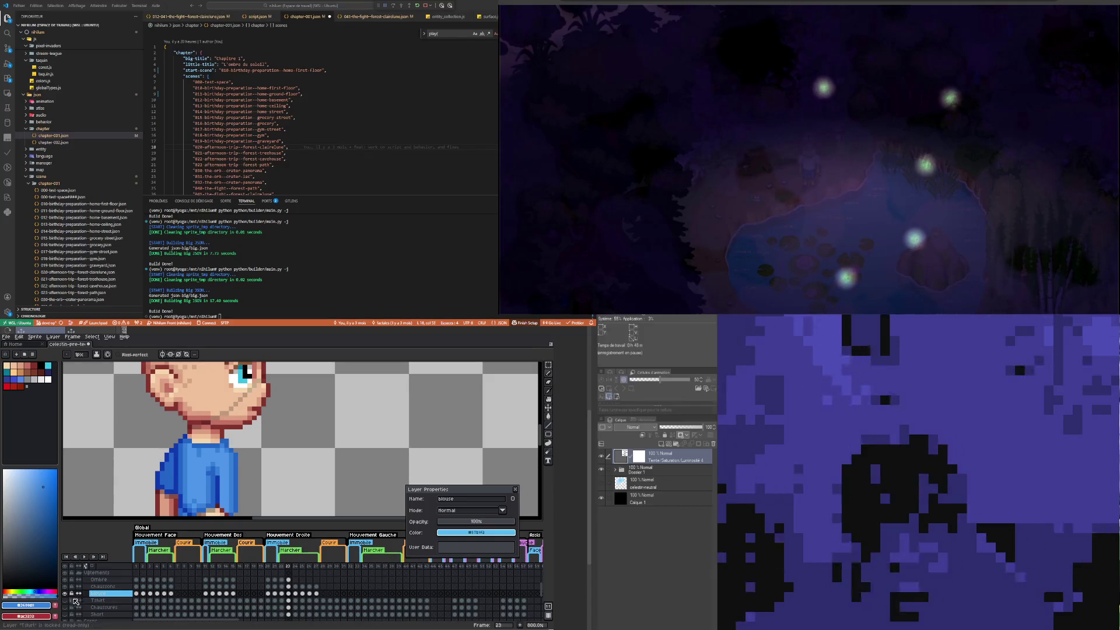
{"action": "left_click", "coordinate": [64, 593]}
{"action": "left_click", "coordinate": [64, 593]}
{"action": "left_click", "coordinate": [65, 593]}
{"action": "left_click", "coordinate": [65, 593]}
Step: Flip repeatedly between frames 22 and 23 to compare the walk poses
{"action": "scroll", "coordinate": [208, 458], "scroll_direction": "down", "scroll_amount": 5}
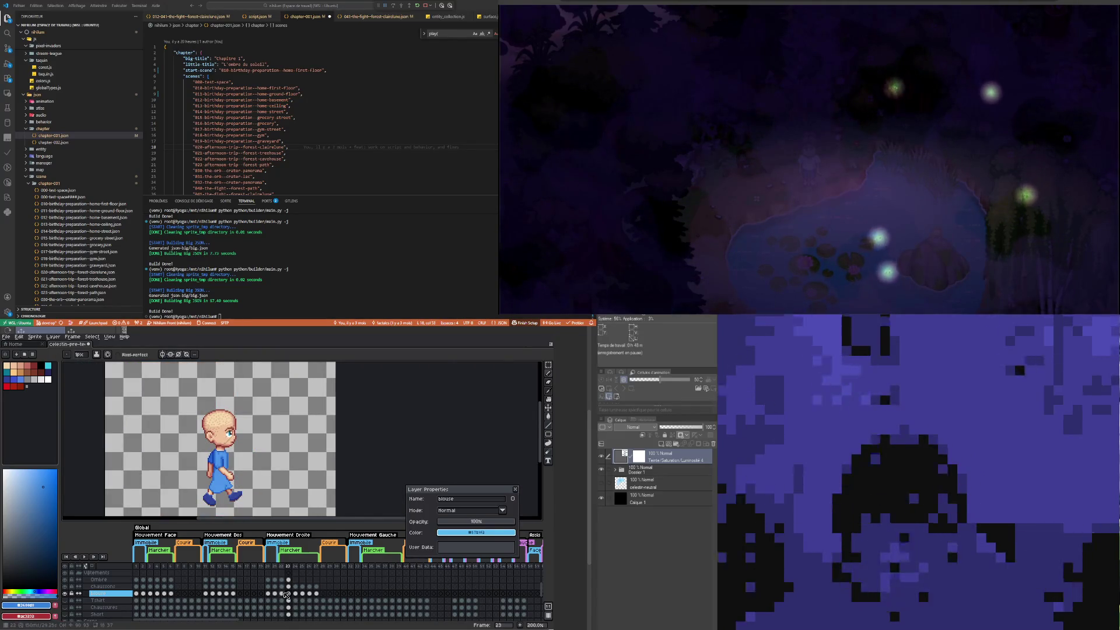
{"action": "left_click", "coordinate": [284, 594]}
{"action": "left_click", "coordinate": [289, 594]}
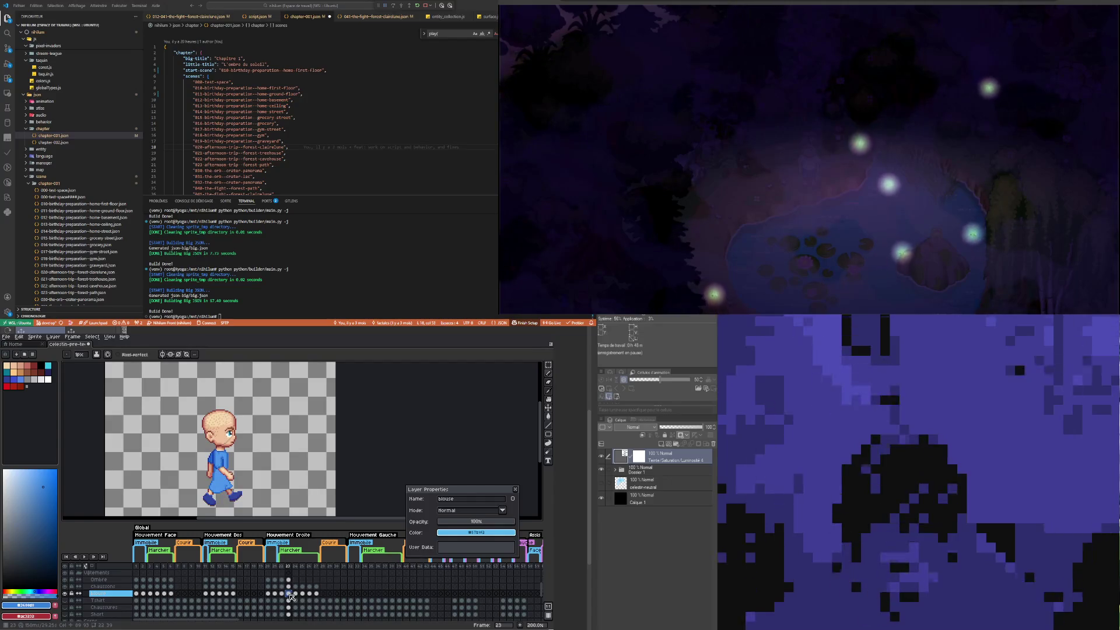
{"action": "left_click", "coordinate": [285, 594]}
{"action": "left_click", "coordinate": [289, 594]}
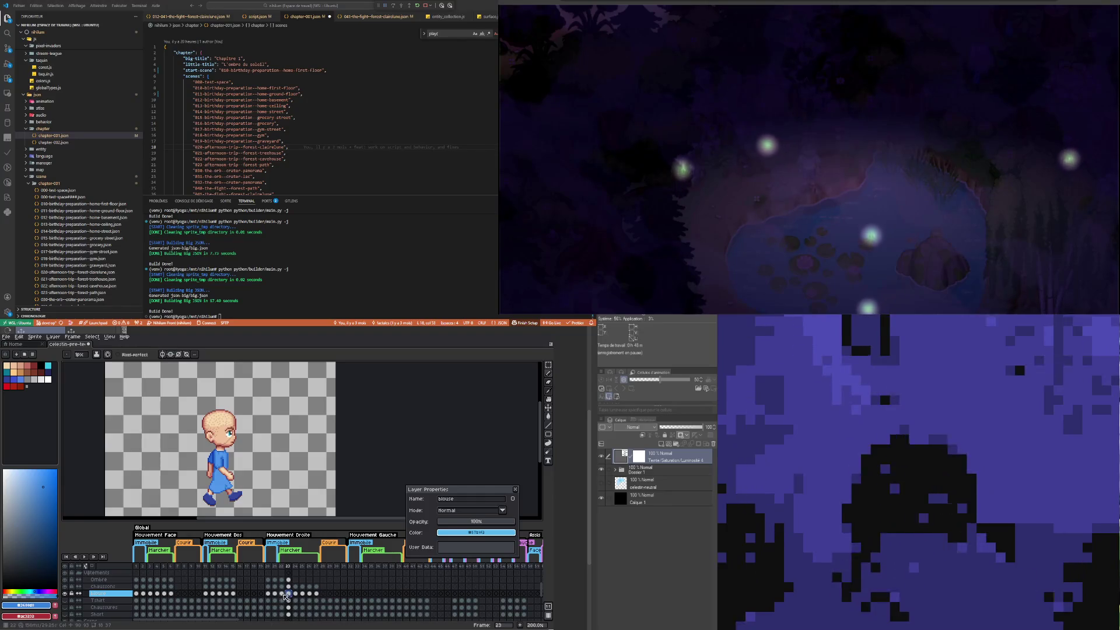
{"action": "left_click", "coordinate": [284, 593]}
{"action": "left_click", "coordinate": [289, 594]}
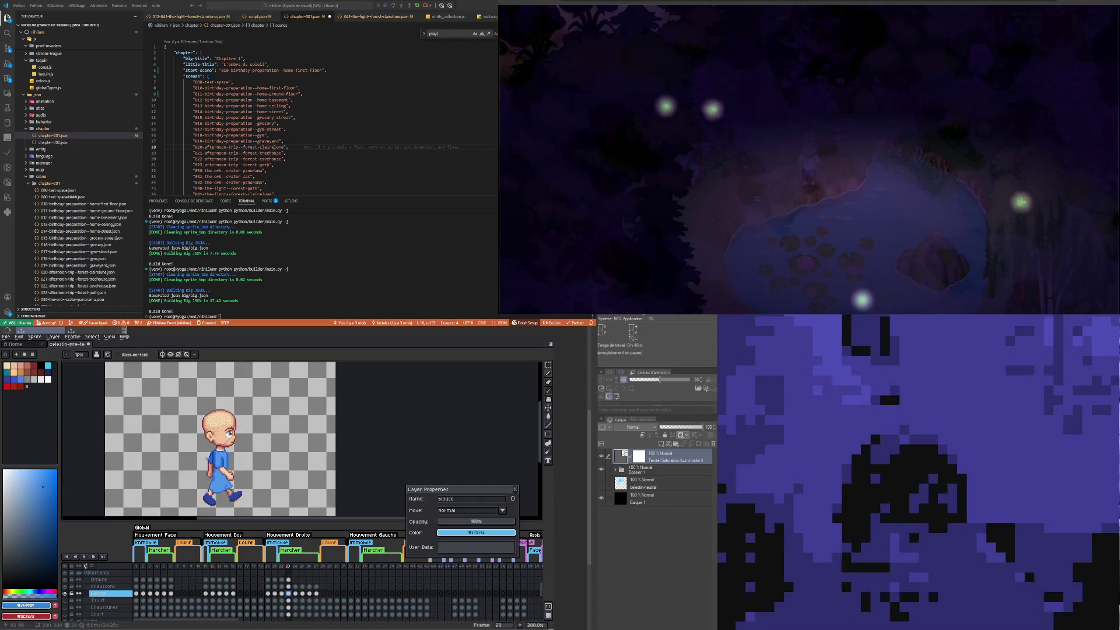
{"action": "scroll", "coordinate": [214, 437], "scroll_direction": "up", "scroll_amount": 2}
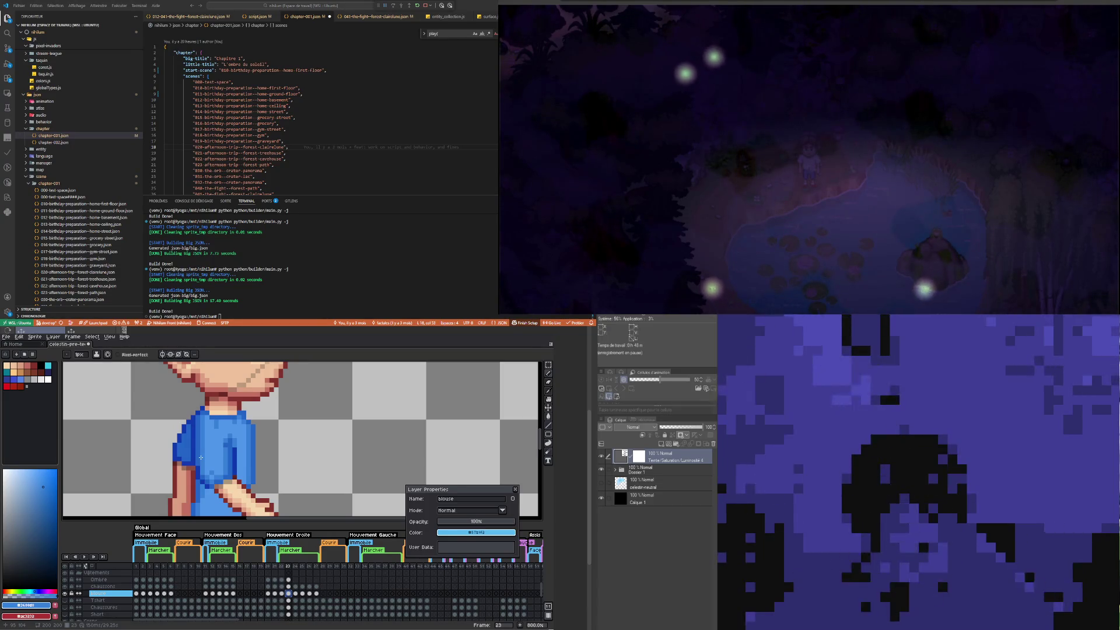
{"action": "scroll", "coordinate": [200, 458], "scroll_direction": "down", "scroll_amount": 3}
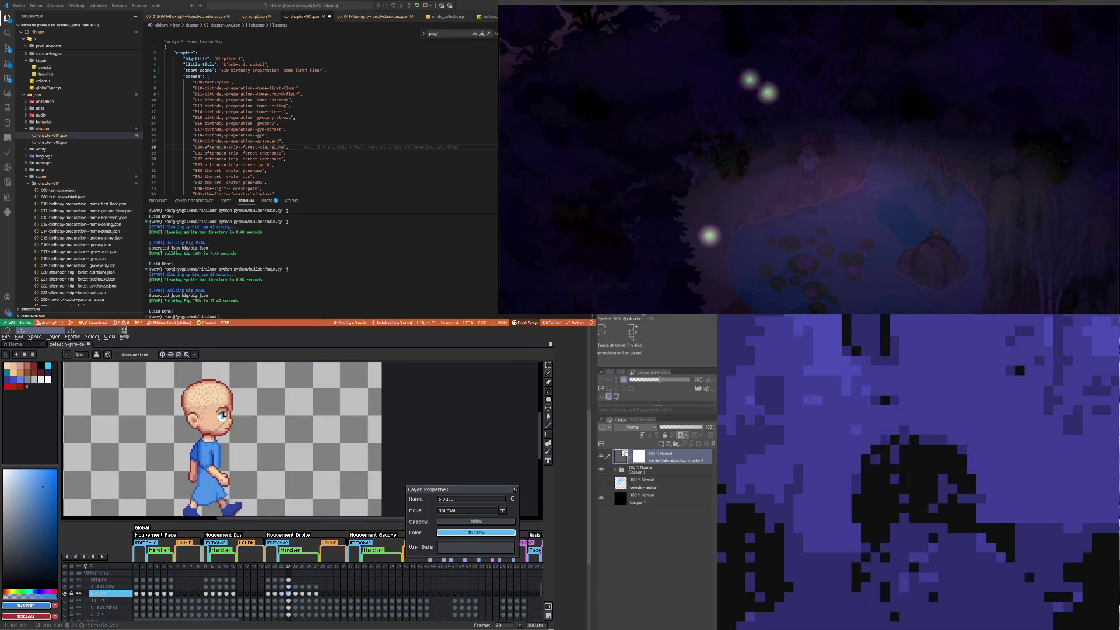
{"action": "left_click", "coordinate": [282, 593]}
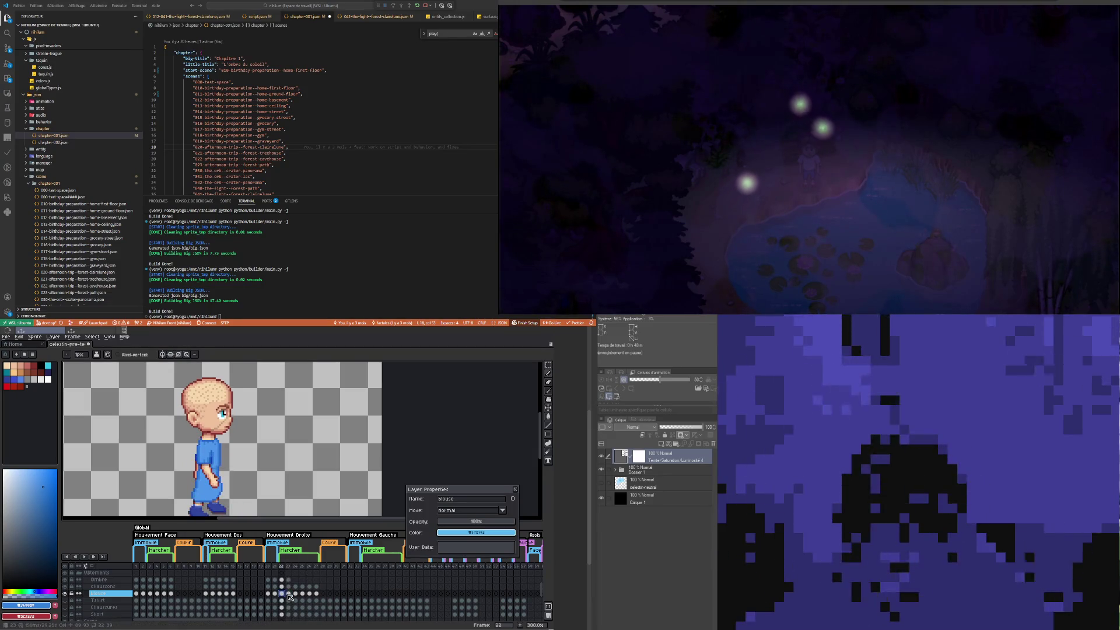
{"action": "left_click", "coordinate": [289, 593]}
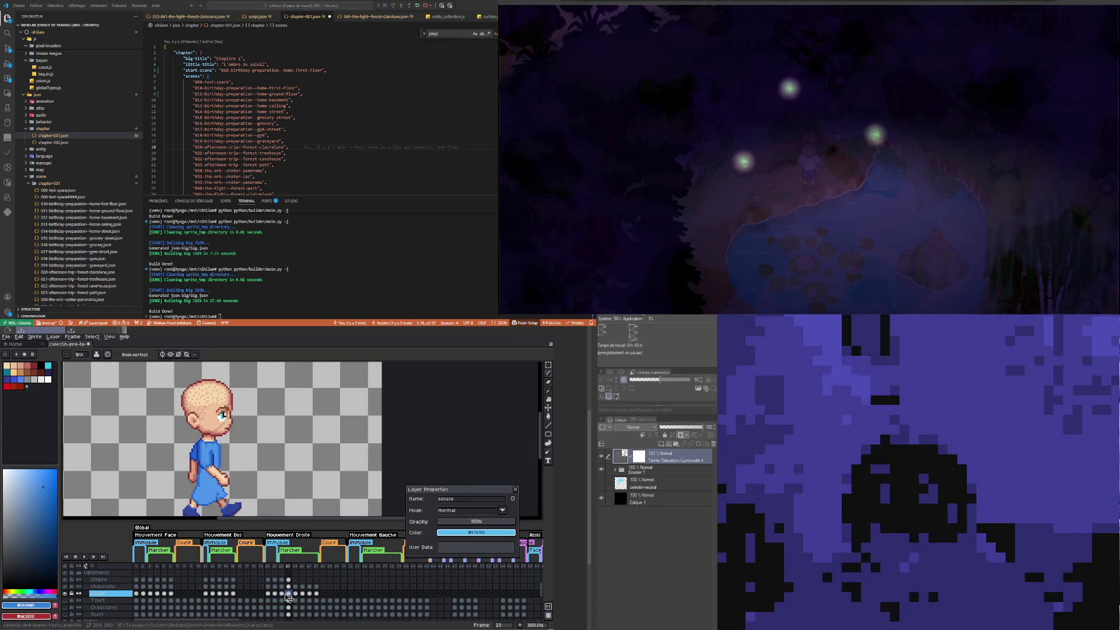
{"action": "left_click", "coordinate": [283, 594]}
{"action": "left_click", "coordinate": [288, 593]}
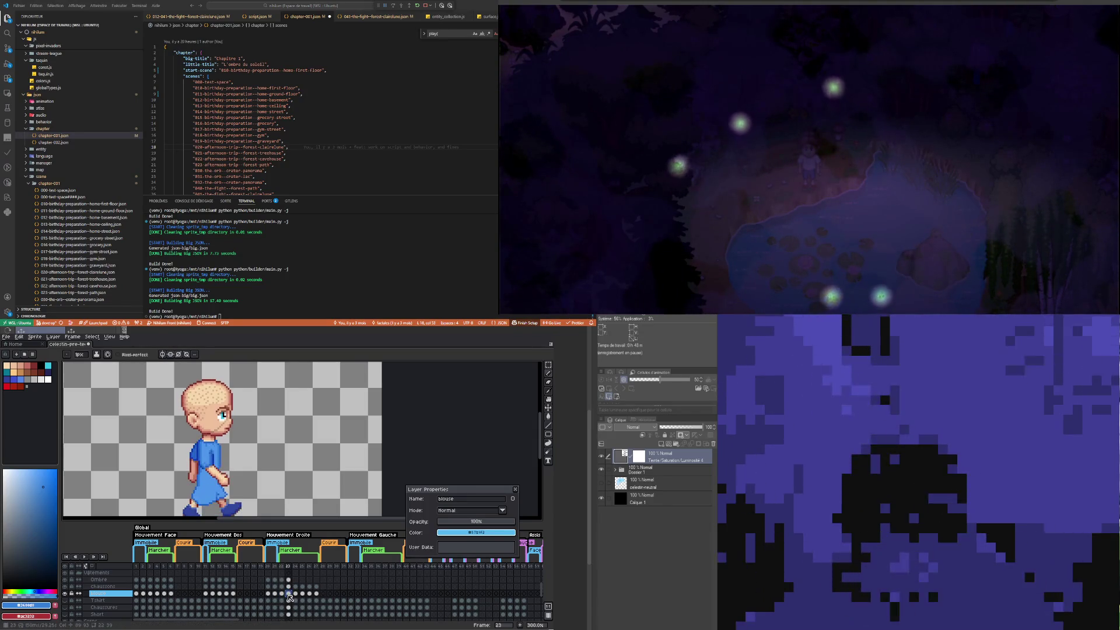
{"action": "scroll", "coordinate": [199, 470], "scroll_direction": "up", "scroll_amount": 3}
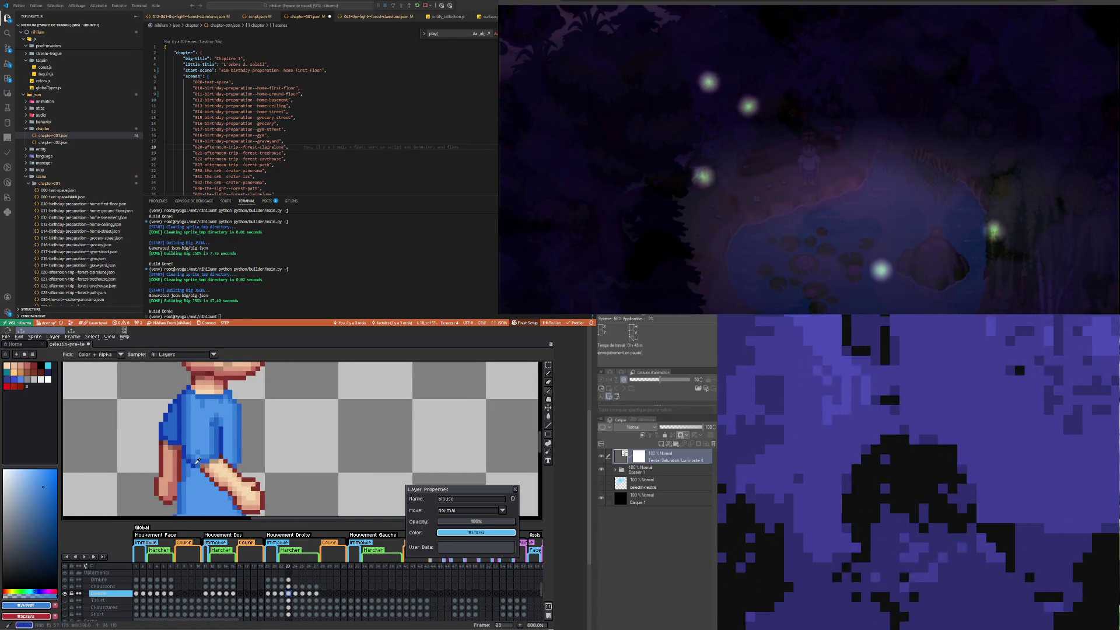
Step: Shade the blouse around the arm with its dark and mid blues, undoing a bad stroke
{"action": "left_click", "coordinate": [195, 463]}
{"action": "key", "text": "b"}
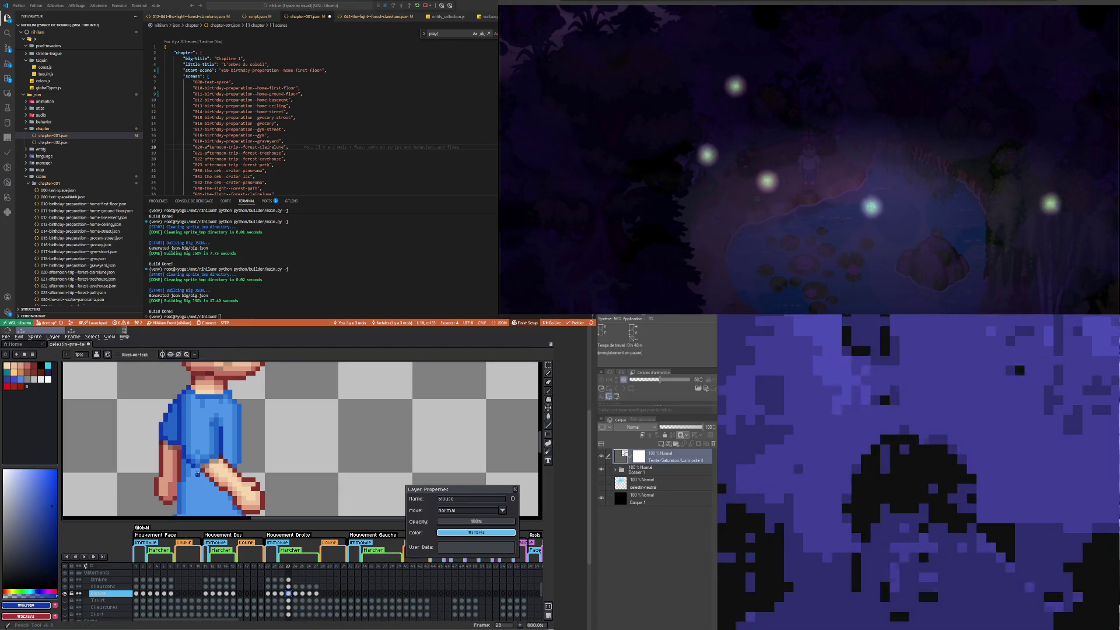
{"action": "scroll", "coordinate": [197, 472], "scroll_direction": "down", "scroll_amount": 5}
{"action": "scroll", "coordinate": [212, 494], "scroll_direction": "up", "scroll_amount": 4}
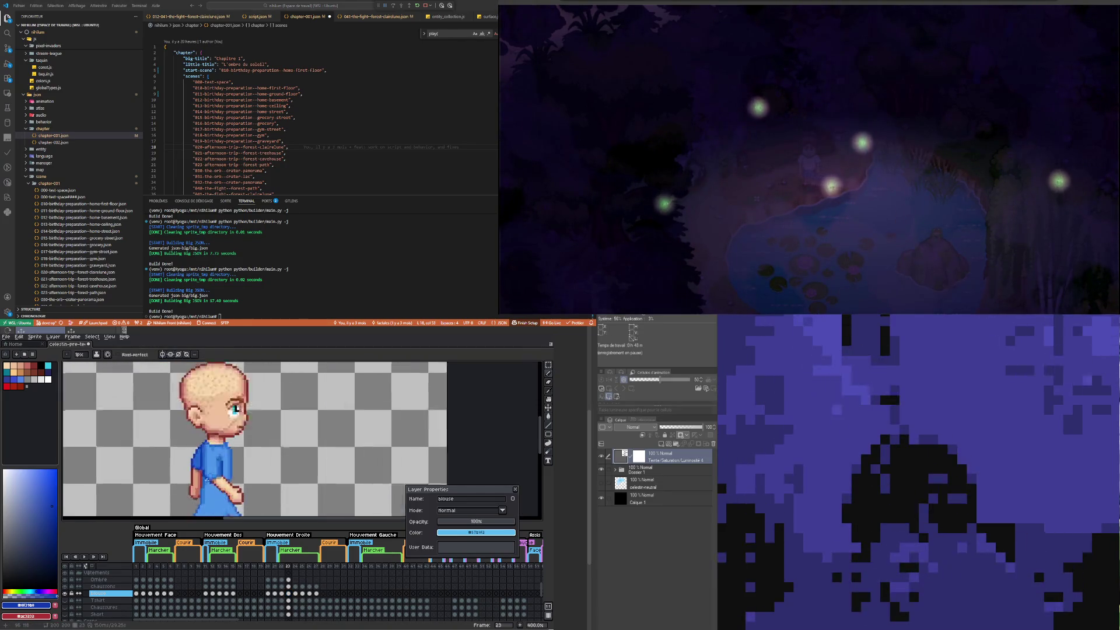
{"action": "key", "text": "ctrl+z"}
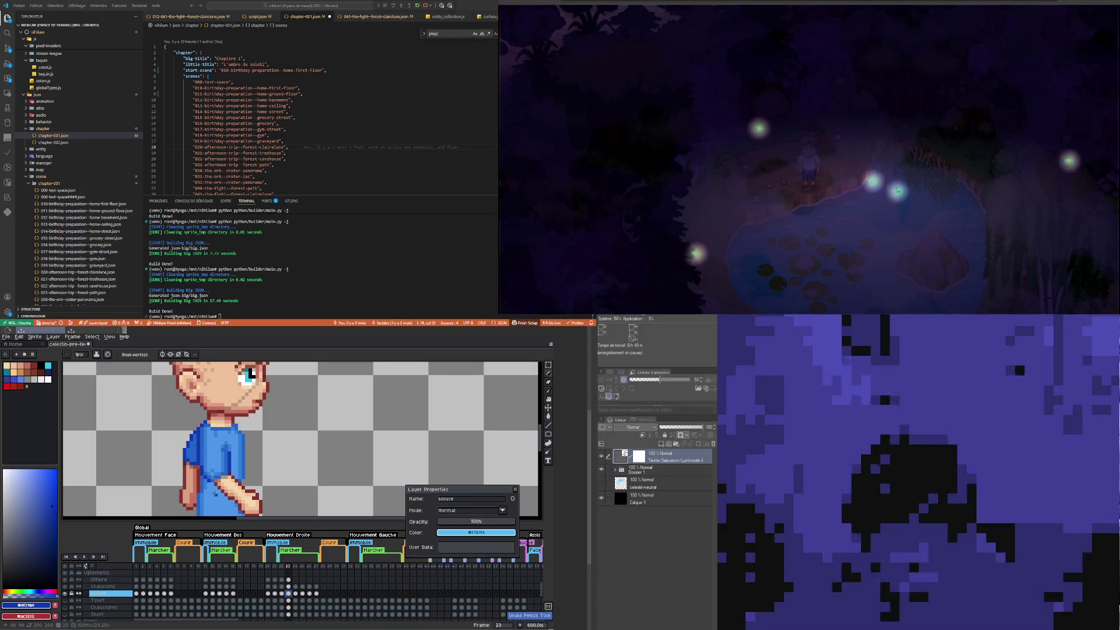
{"action": "scroll", "coordinate": [214, 486], "scroll_direction": "up", "scroll_amount": 4}
{"action": "left_click", "coordinate": [197, 475], "text": "alt"}
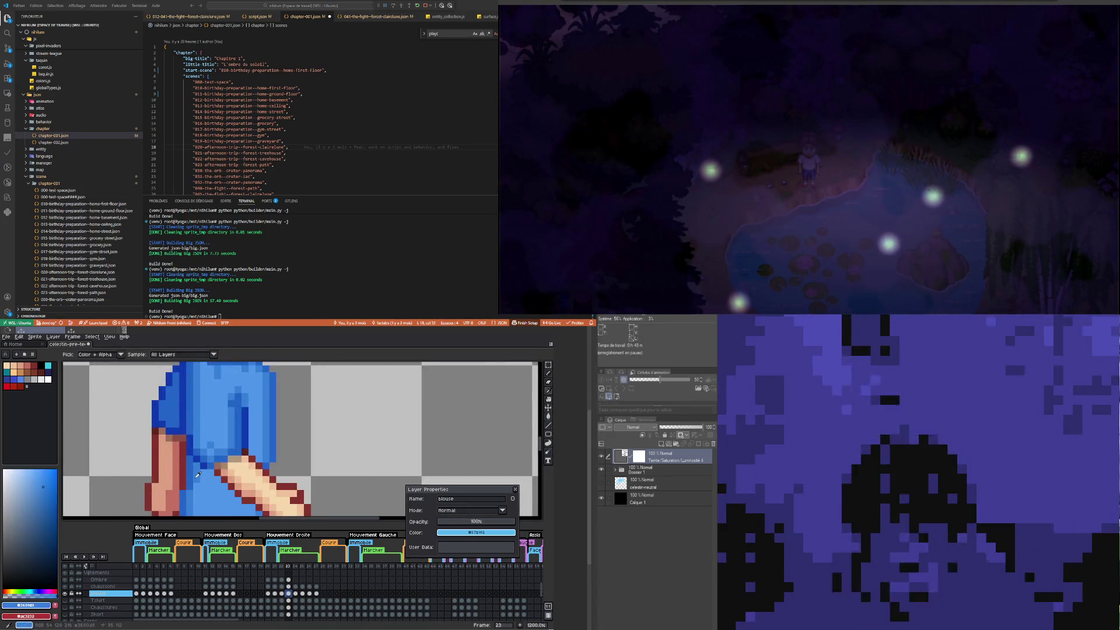
{"action": "scroll", "coordinate": [197, 485], "scroll_direction": "down", "scroll_amount": 3}
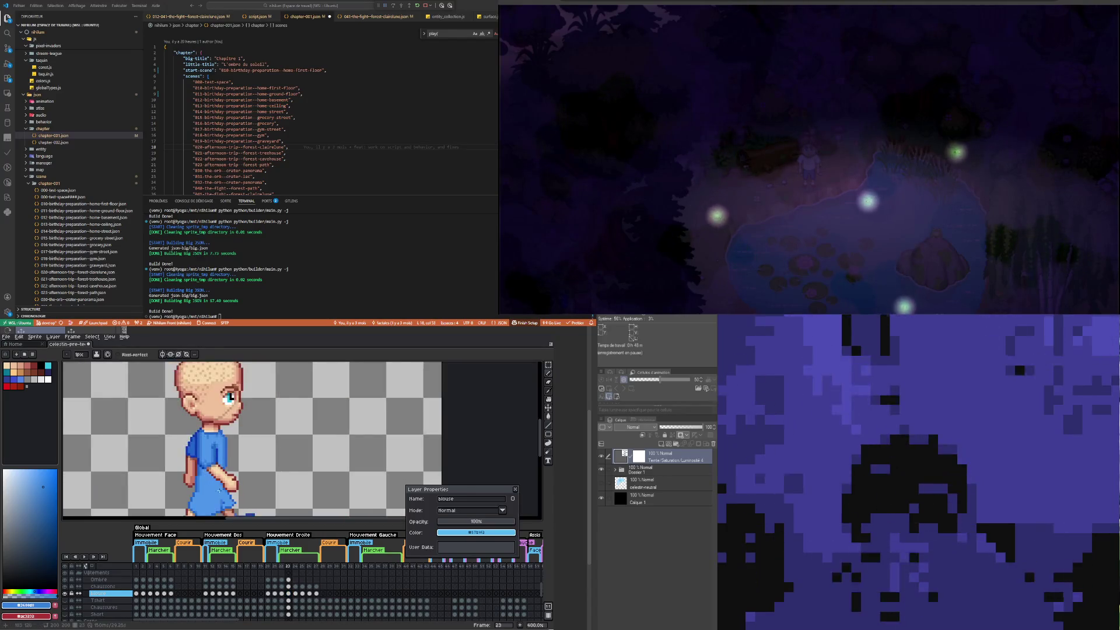
{"action": "scroll", "coordinate": [219, 483], "scroll_direction": "up", "scroll_amount": 2}
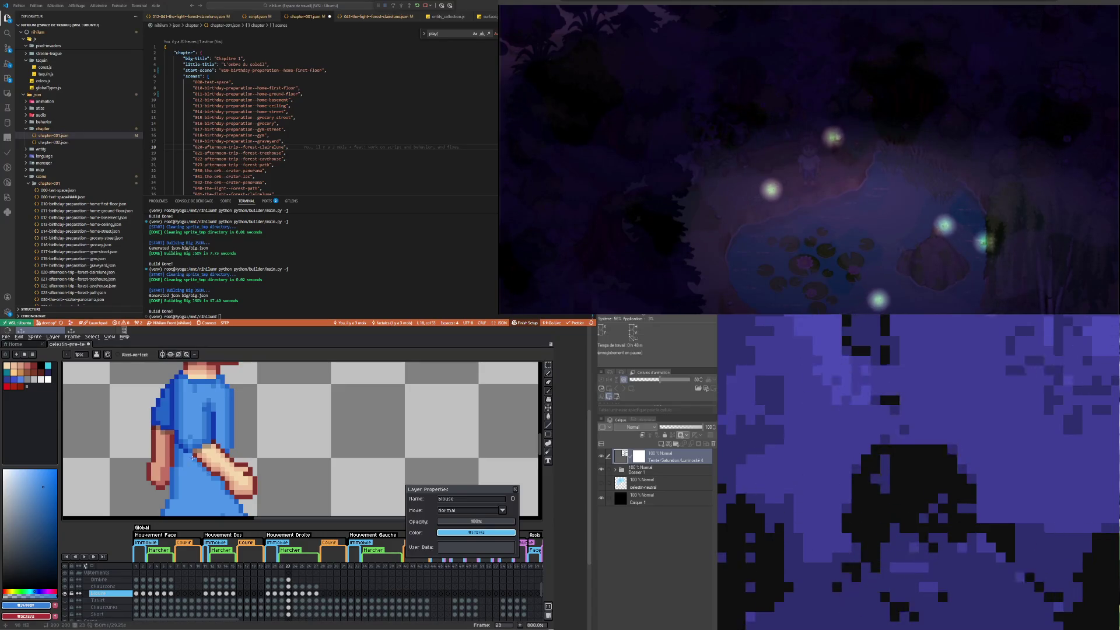
{"action": "scroll", "coordinate": [192, 455], "scroll_direction": "down", "scroll_amount": 4}
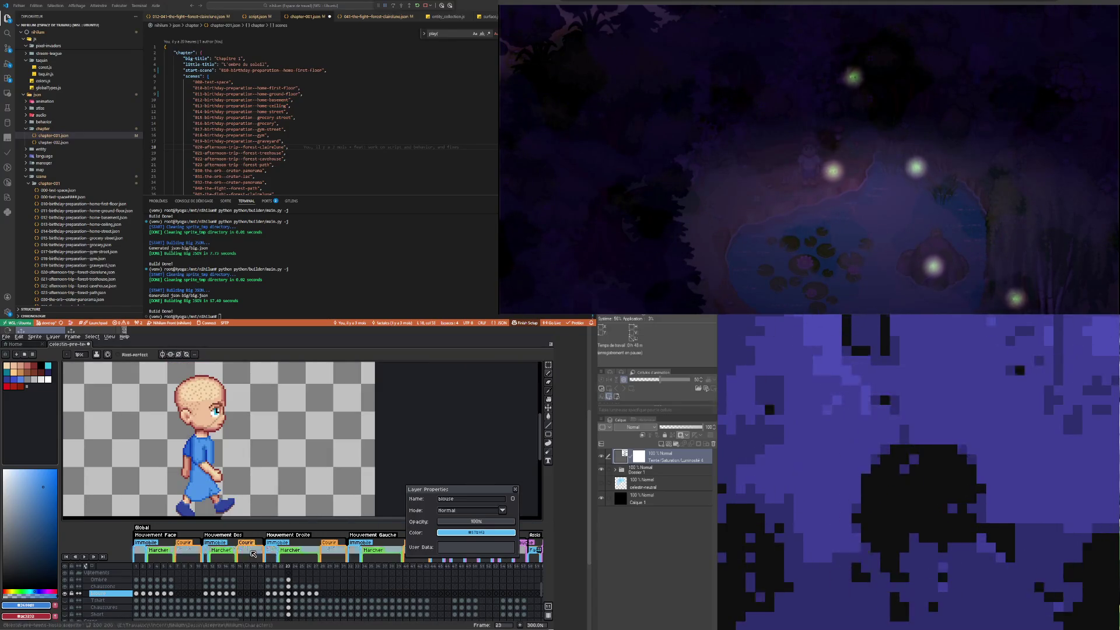
Step: Check frame 22, undo another stroke, and repaint with a blue sampled from the blouse
{"action": "left_click", "coordinate": [281, 593]}
{"action": "key", "text": "ctrl+z"}
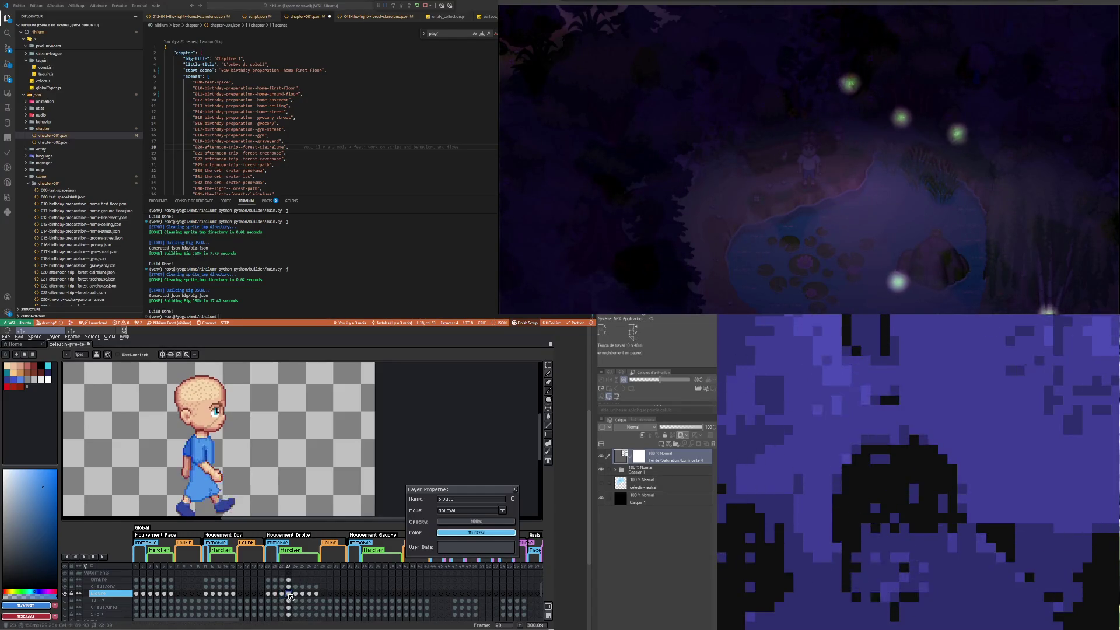
{"action": "scroll", "coordinate": [207, 492], "scroll_direction": "up", "scroll_amount": 3}
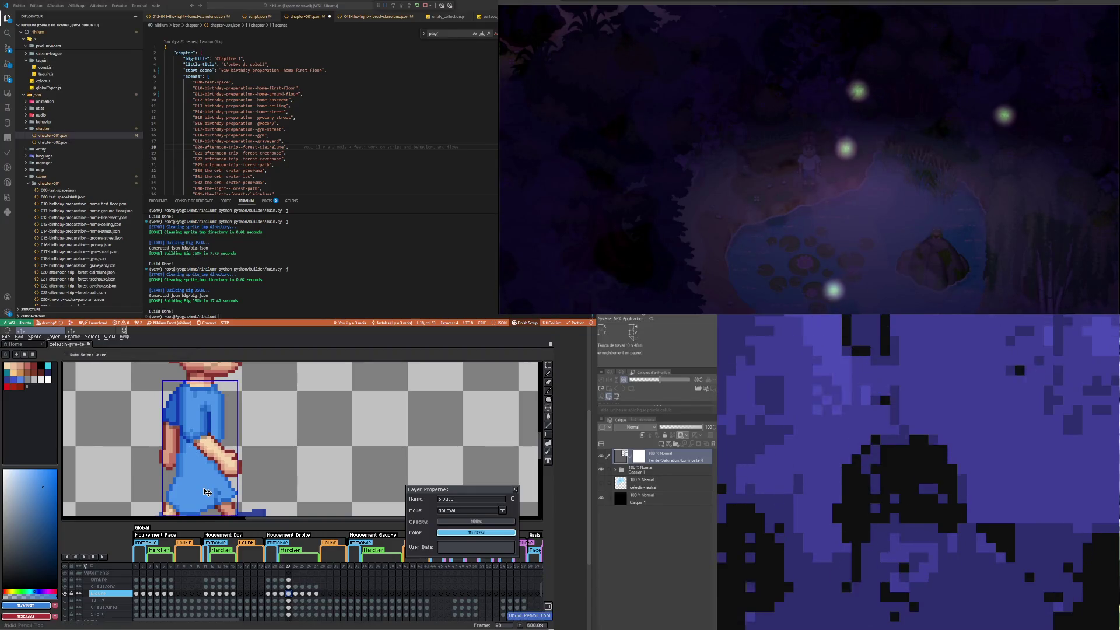
{"action": "scroll", "coordinate": [205, 485], "scroll_direction": "up", "scroll_amount": 4}
{"action": "key", "text": "i"}
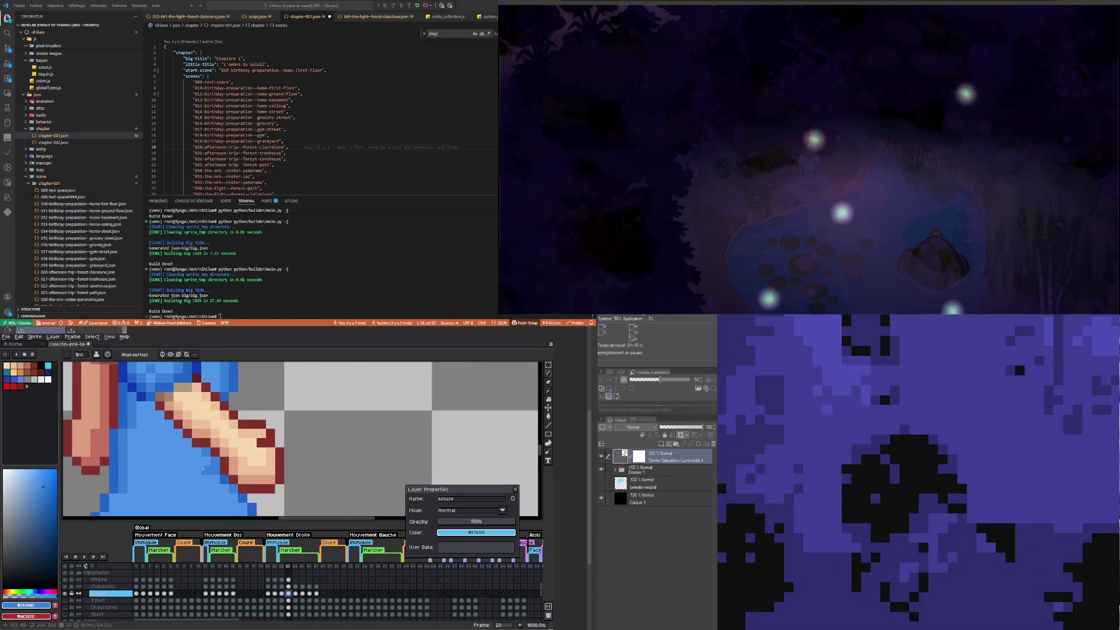
{"action": "key", "text": "b"}
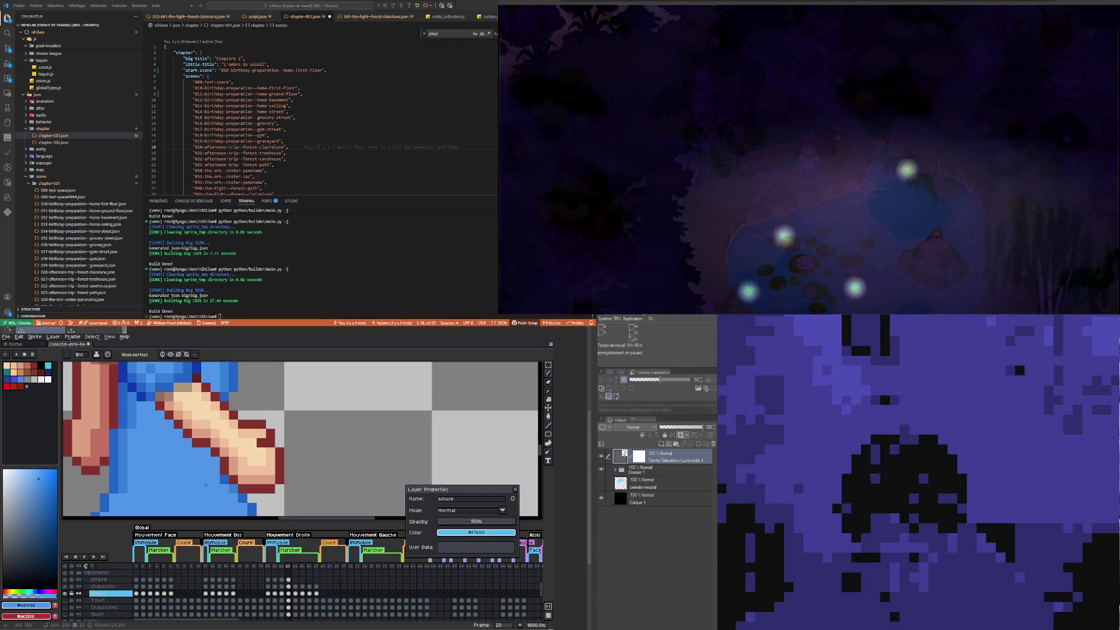
{"action": "scroll", "coordinate": [178, 482], "scroll_direction": "down", "scroll_amount": 5}
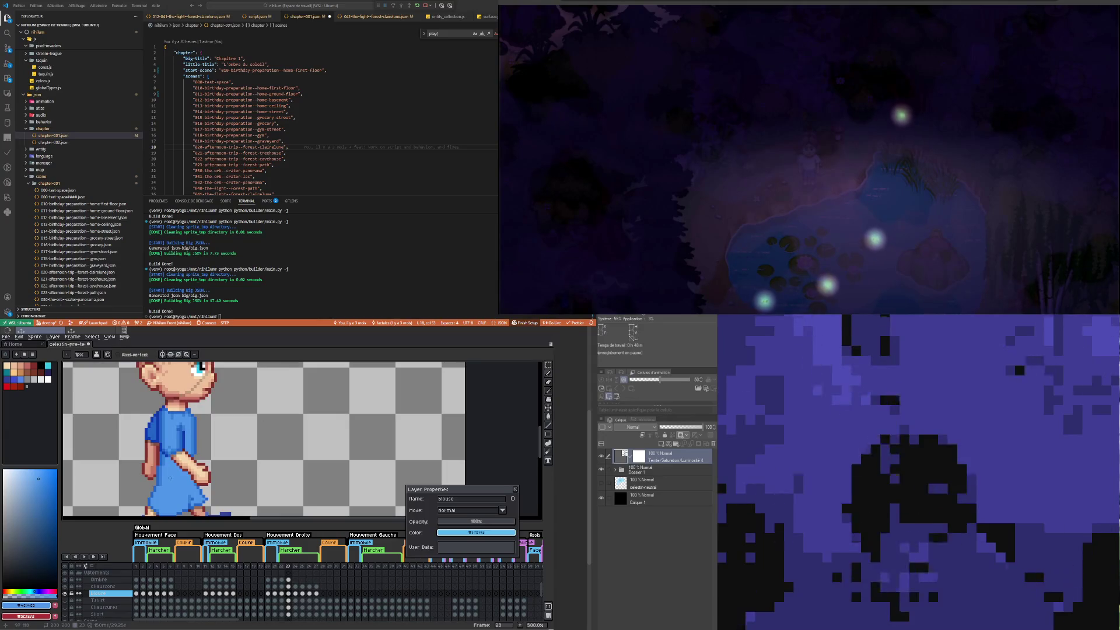
{"action": "scroll", "coordinate": [169, 495], "scroll_direction": "up", "scroll_amount": 4}
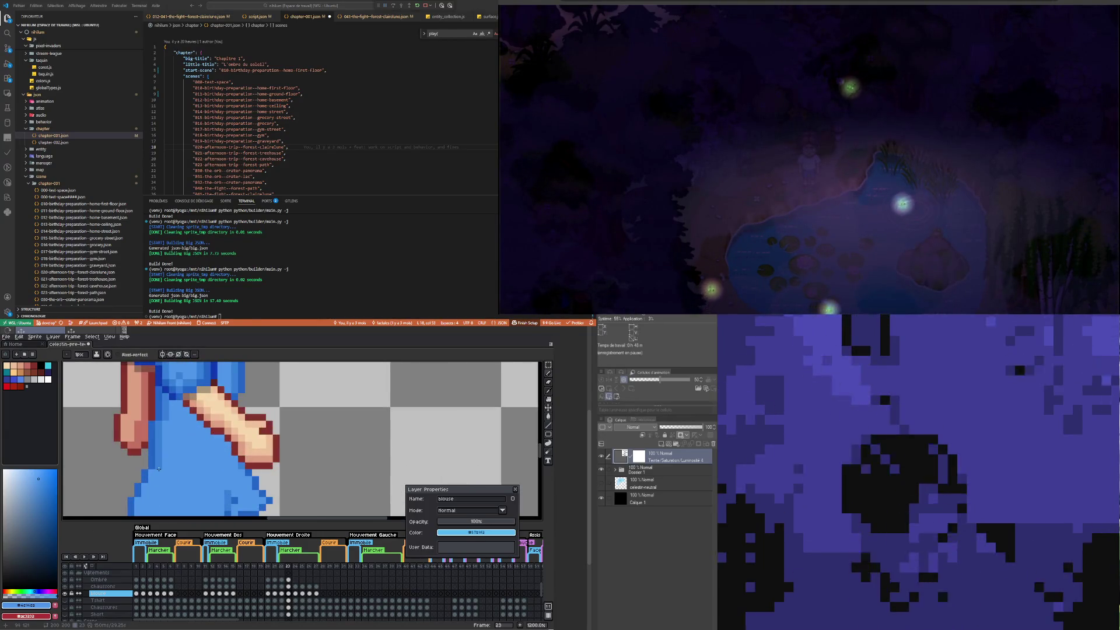
{"action": "left_click", "coordinate": [163, 453], "text": "alt"}
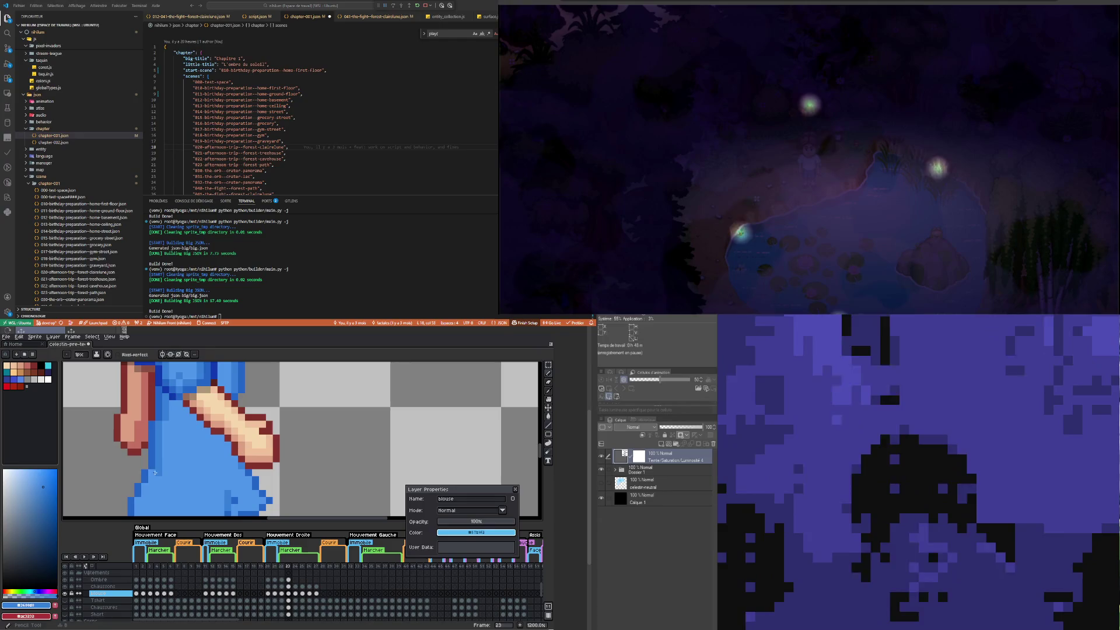
{"action": "scroll", "coordinate": [144, 492], "scroll_direction": "down", "scroll_amount": 4}
{"action": "scroll", "coordinate": [158, 470], "scroll_direction": "up", "scroll_amount": 4}
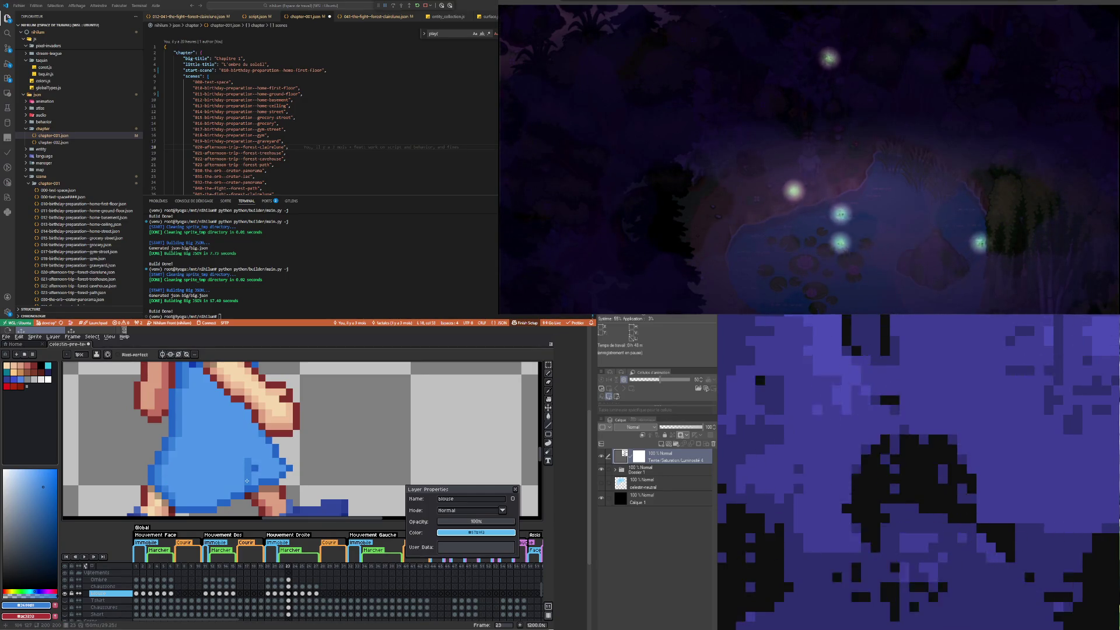
Step: Sample a lighter blue from the blouse with the eyedropper
{"action": "key", "text": "alt"}
{"action": "left_click", "coordinate": [243, 473], "text": "alt"}
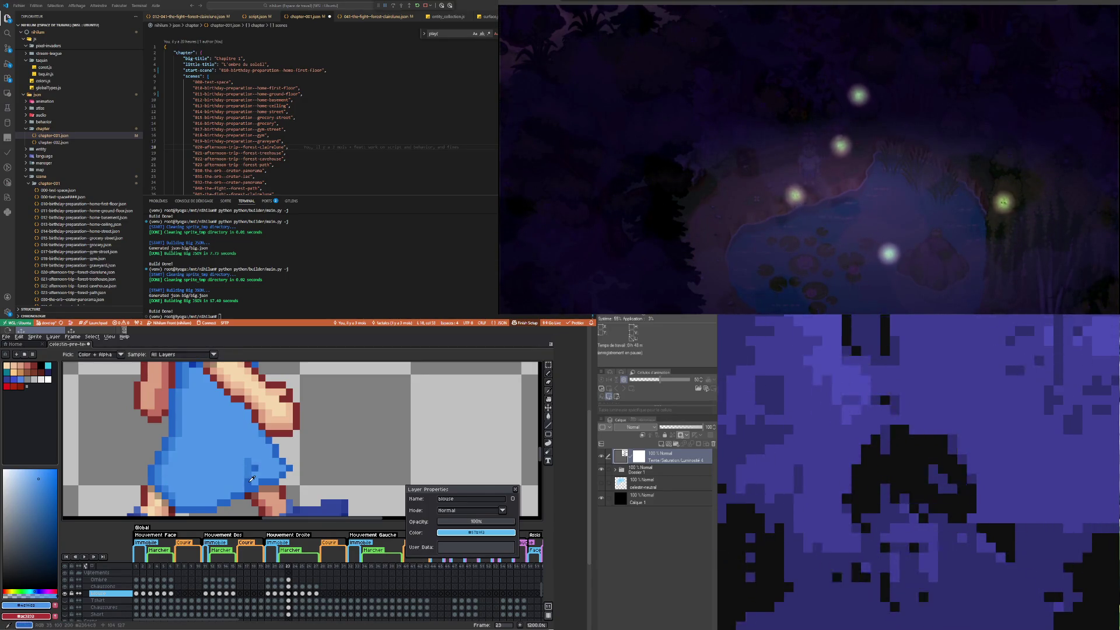
{"action": "scroll", "coordinate": [246, 458], "scroll_direction": "down", "scroll_amount": 4}
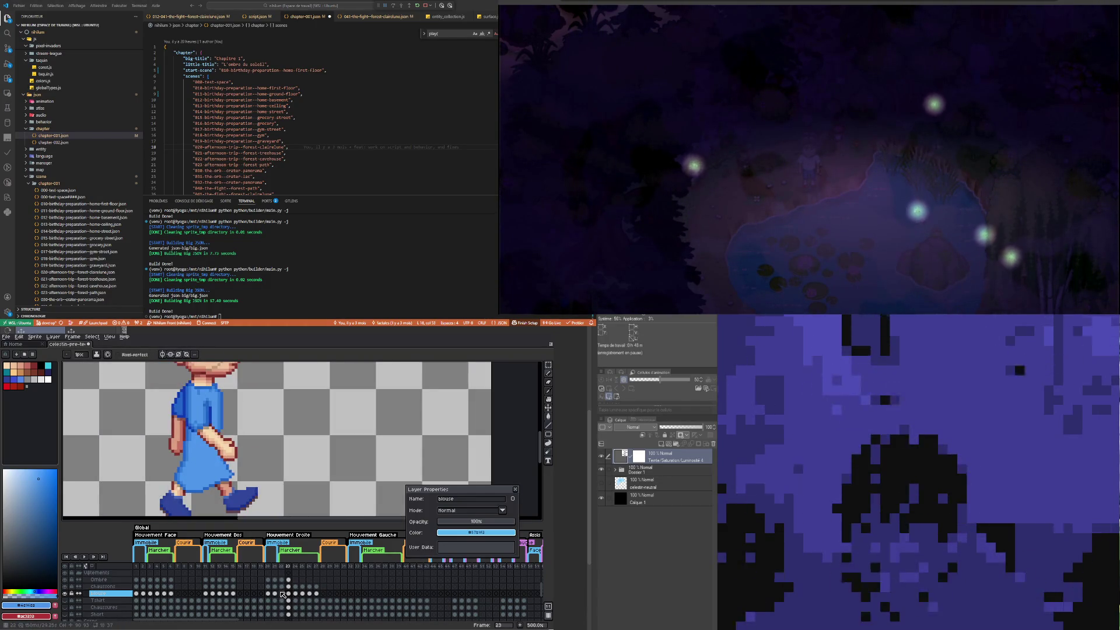
Step: Compare frame 22's walking pose against frame 23, ending back on the pencil
{"action": "left_click", "coordinate": [281, 593]}
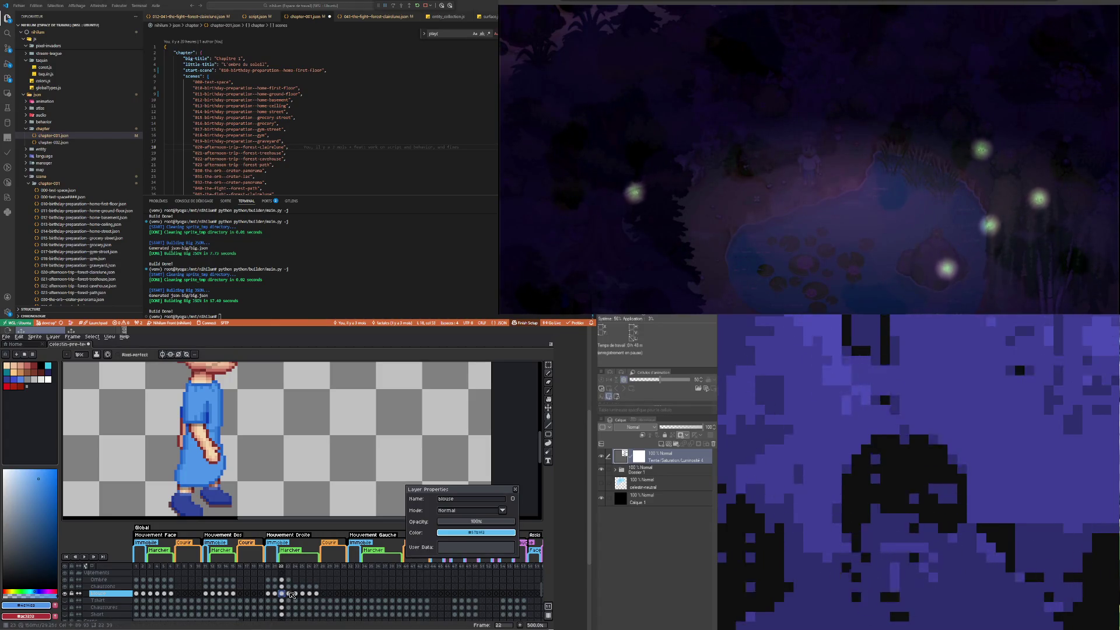
{"action": "left_click", "coordinate": [289, 594]}
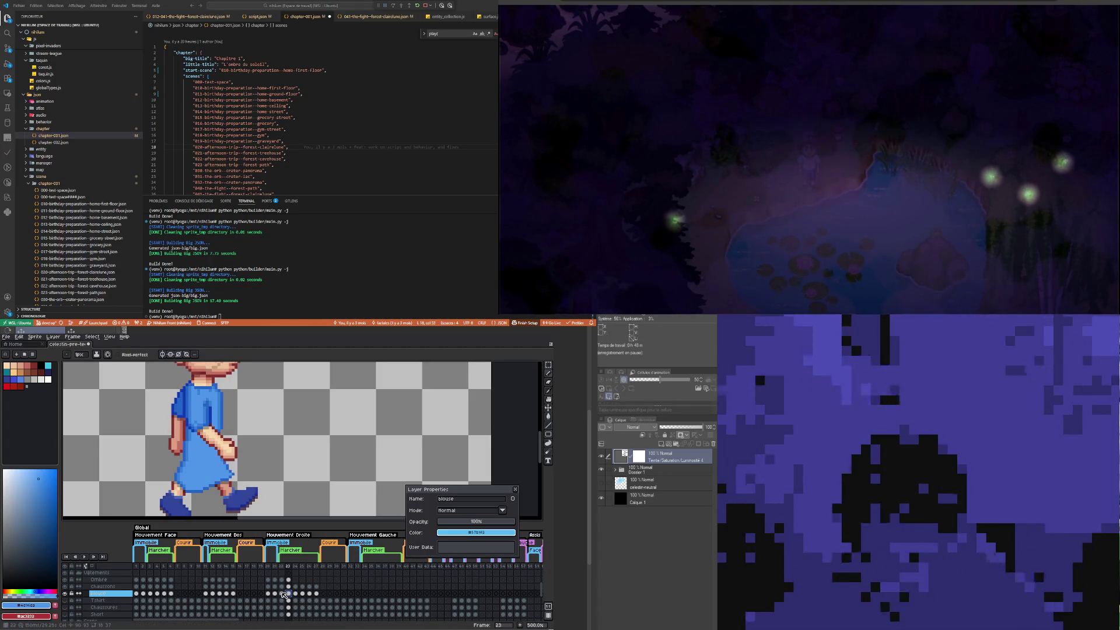
{"action": "key", "text": "i"}
{"action": "key", "text": "b"}
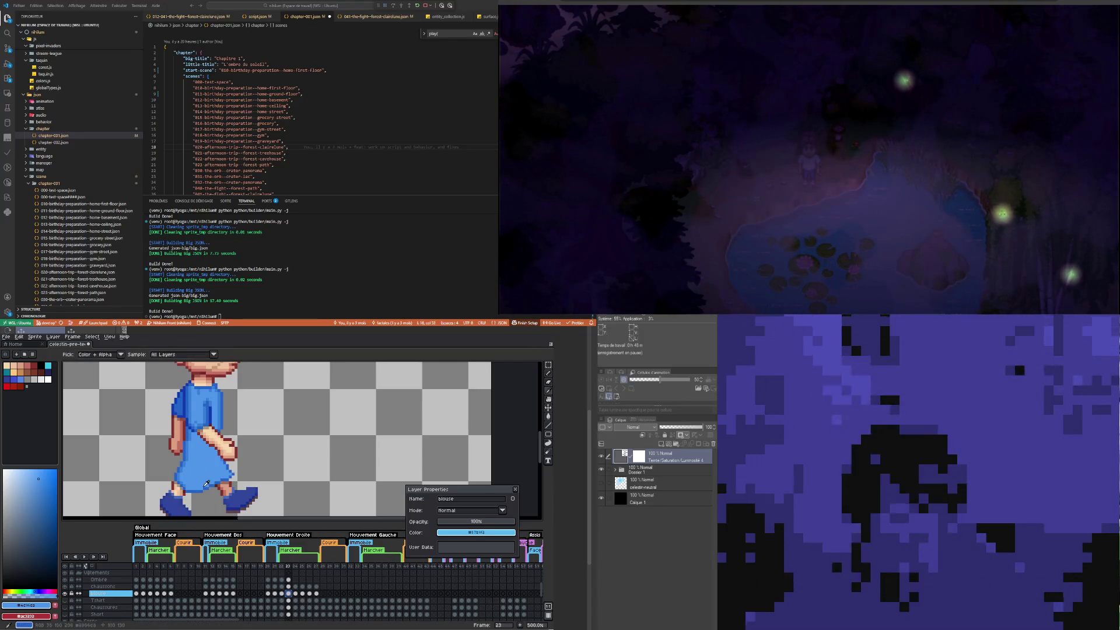
{"action": "scroll", "coordinate": [171, 485], "scroll_direction": "up", "scroll_amount": 5}
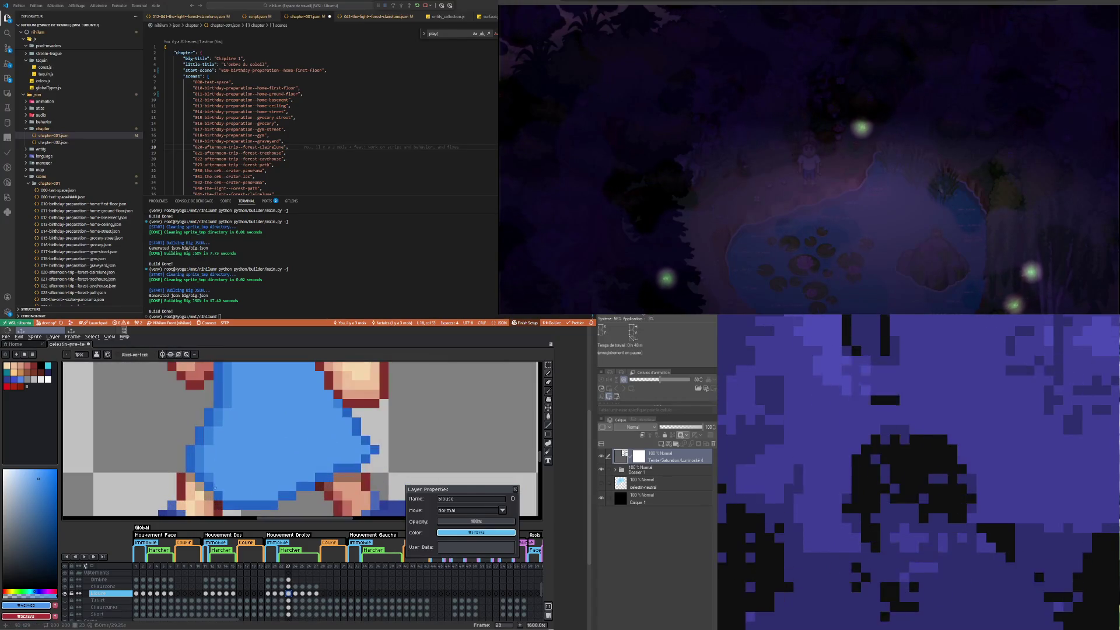
{"action": "scroll", "coordinate": [218, 488], "scroll_direction": "down", "scroll_amount": 4}
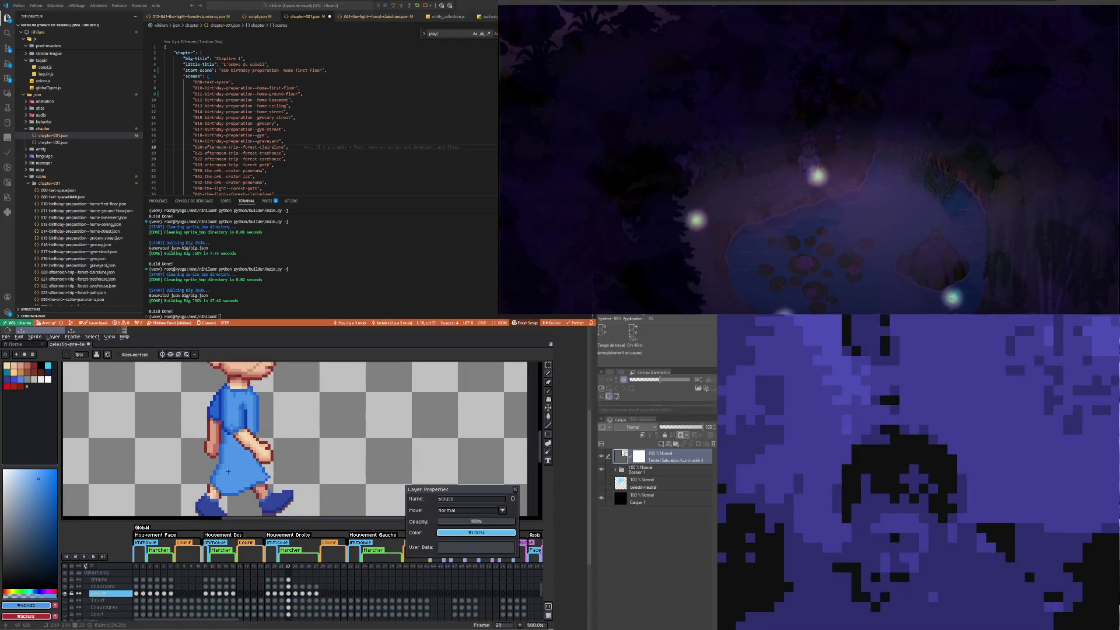
{"action": "scroll", "coordinate": [233, 496], "scroll_direction": "up", "scroll_amount": 2}
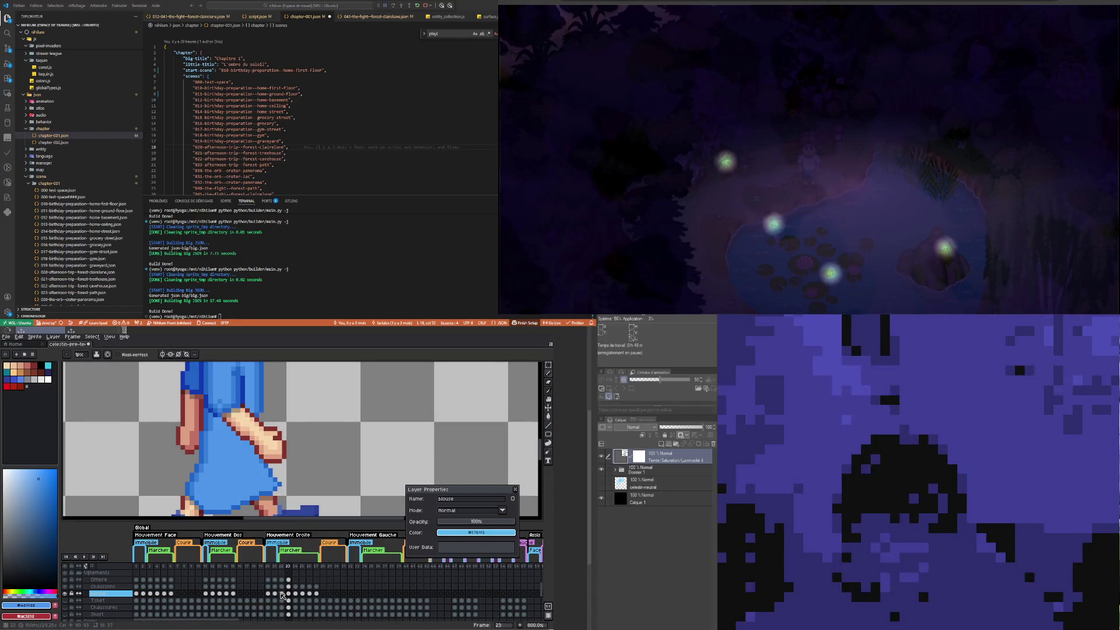
{"action": "left_click", "coordinate": [282, 594]}
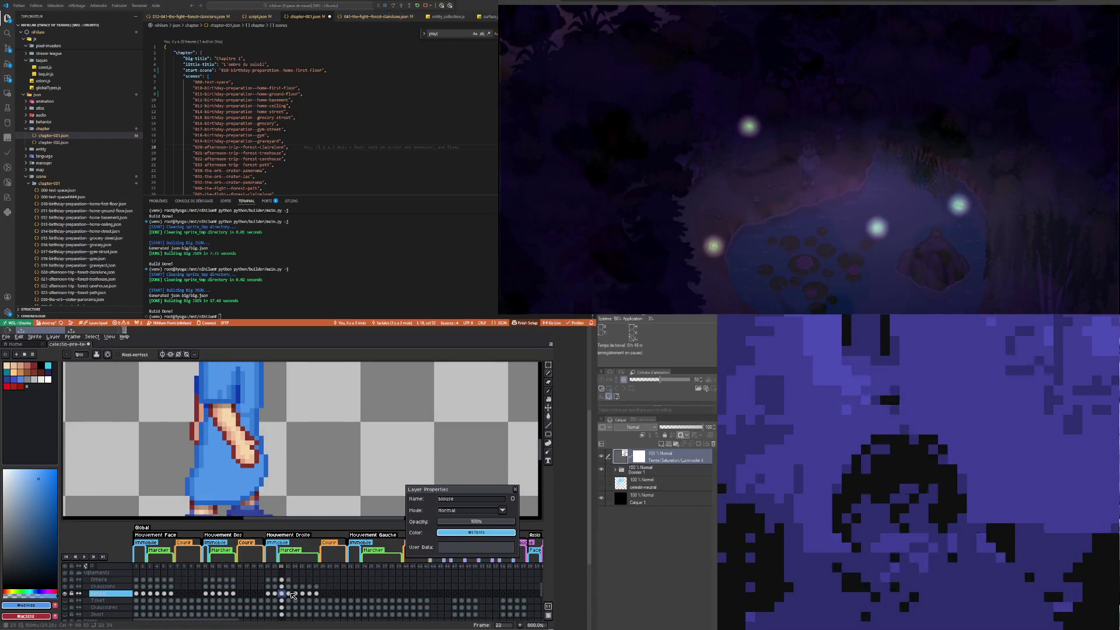
{"action": "left_click", "coordinate": [289, 593]}
{"action": "scroll", "coordinate": [238, 429], "scroll_direction": "down", "scroll_amount": 3}
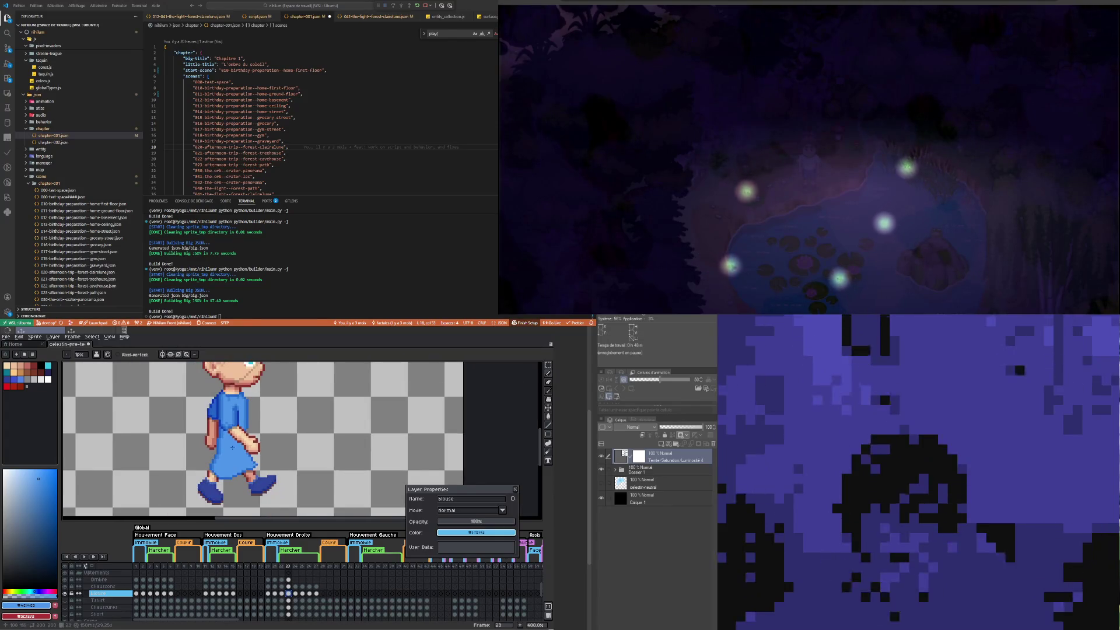
{"action": "scroll", "coordinate": [238, 429], "scroll_direction": "up", "scroll_amount": 2}
{"action": "scroll", "coordinate": [238, 428], "scroll_direction": "up", "scroll_amount": 3}
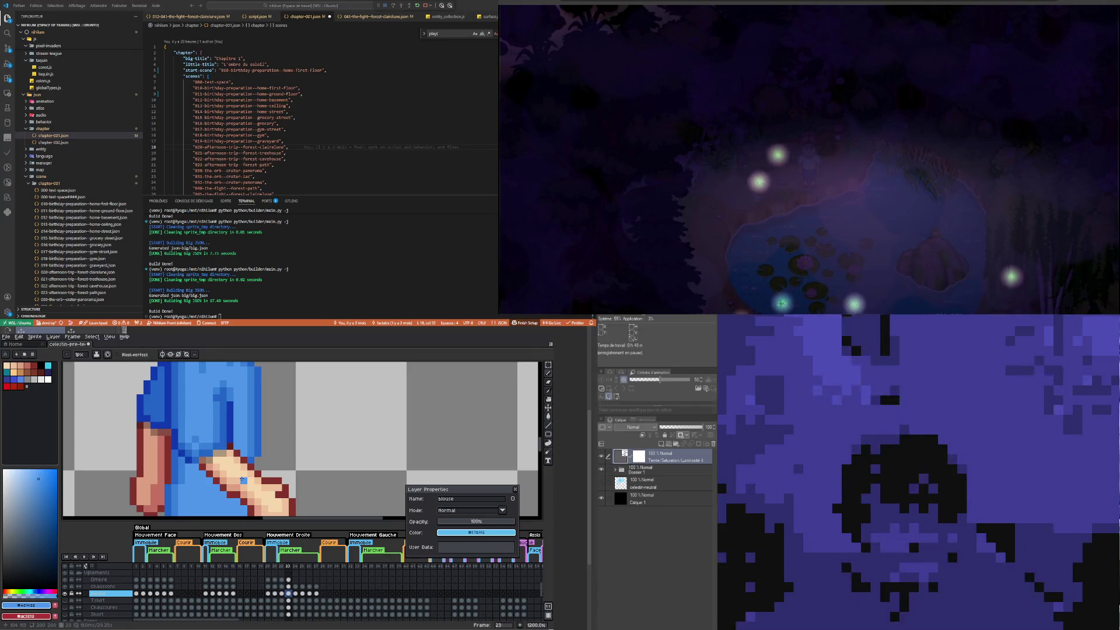
{"action": "scroll", "coordinate": [242, 479], "scroll_direction": "down", "scroll_amount": 4}
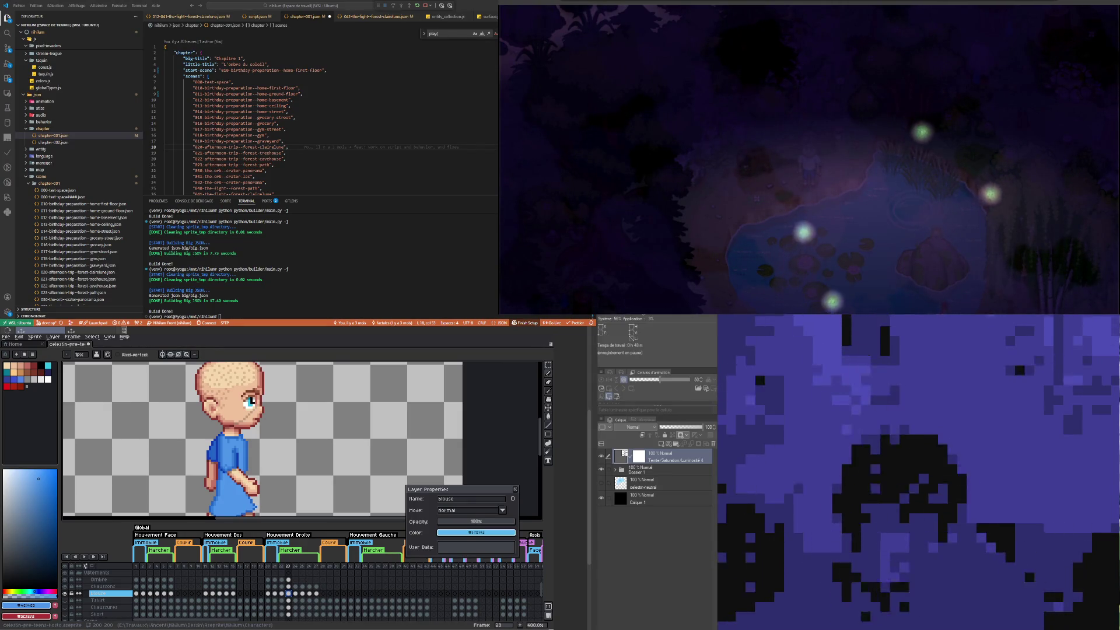
{"action": "scroll", "coordinate": [224, 468], "scroll_direction": "down", "scroll_amount": 2}
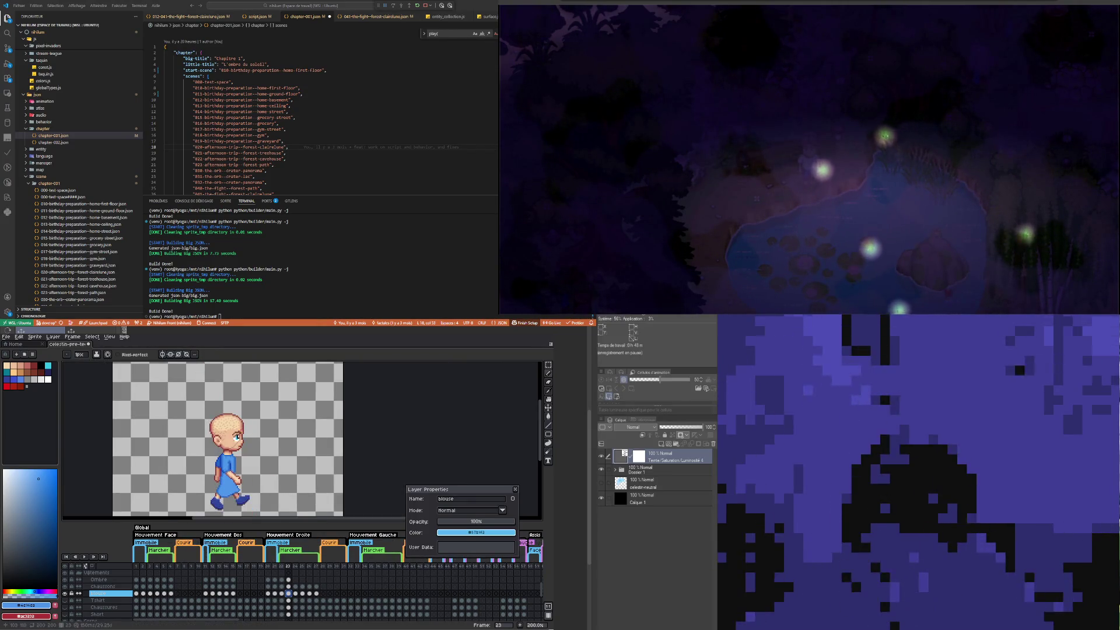
{"action": "scroll", "coordinate": [224, 470], "scroll_direction": "up", "scroll_amount": 1}
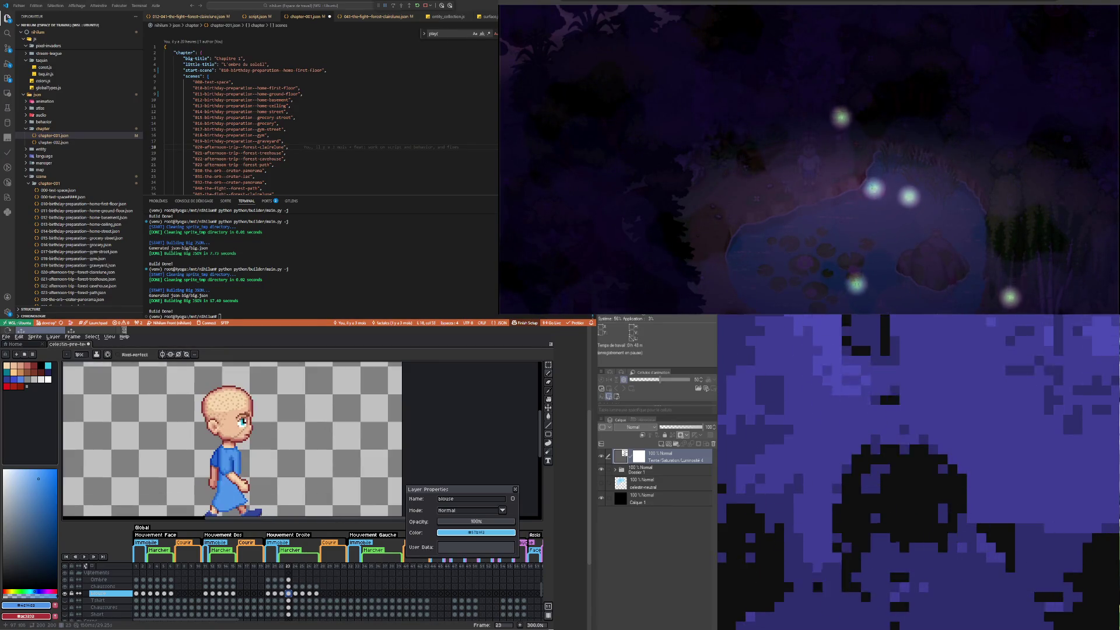
{"action": "scroll", "coordinate": [224, 470], "scroll_direction": "up", "scroll_amount": 1}
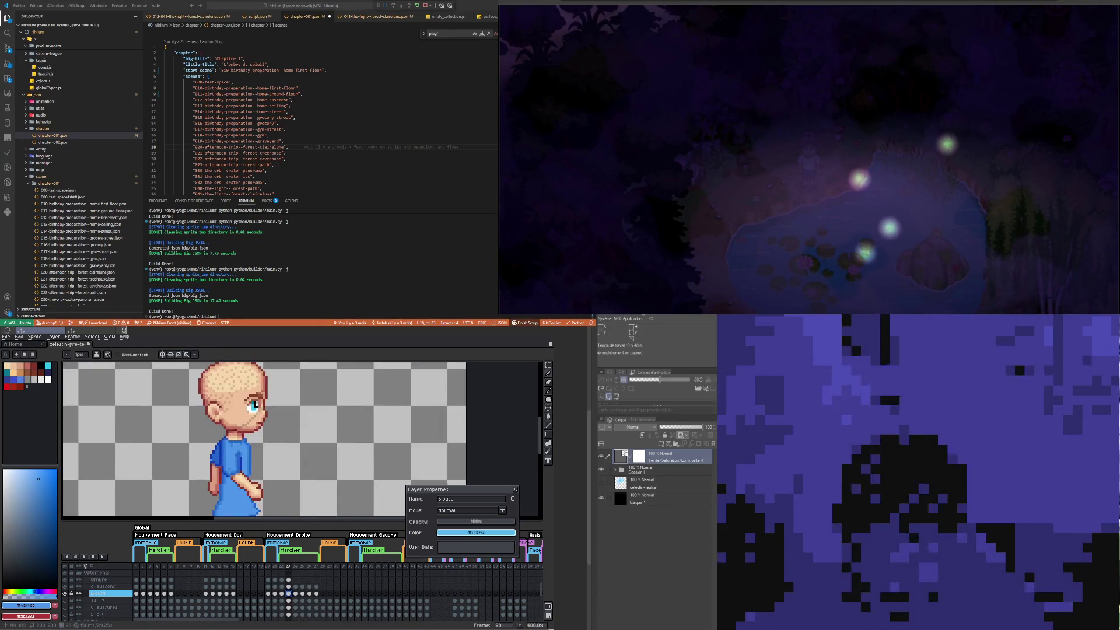
Step: Marquee-select a small area of the arm and switch to the Ombre cel at frame 23
{"action": "left_click", "coordinate": [548, 364]}
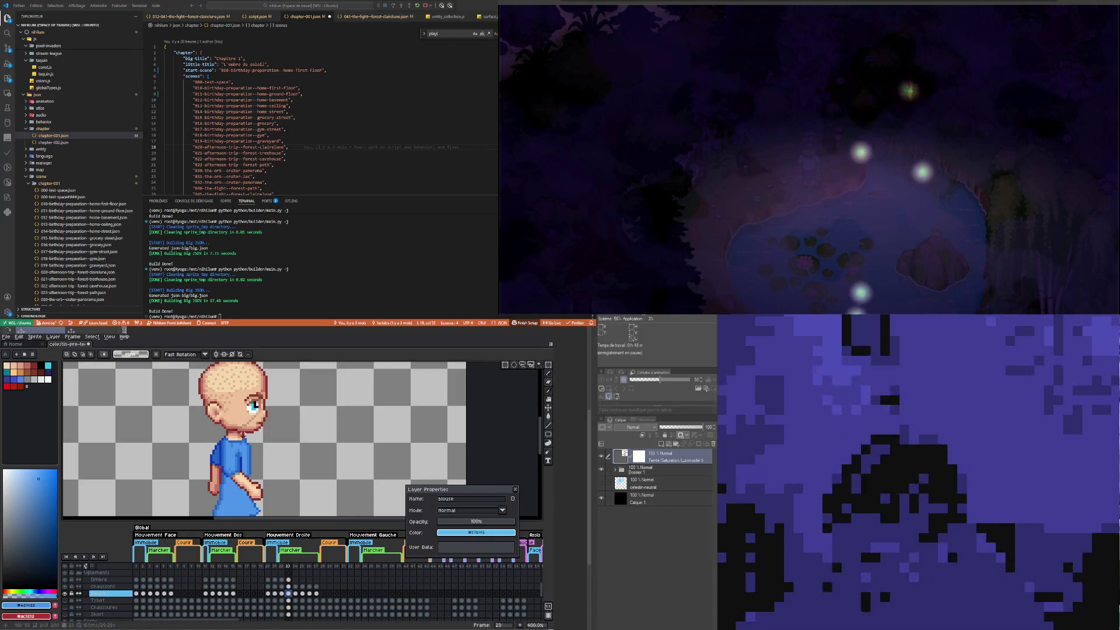
{"action": "left_click_drag", "start_coordinate": [204, 453], "coordinate": [221, 467]}
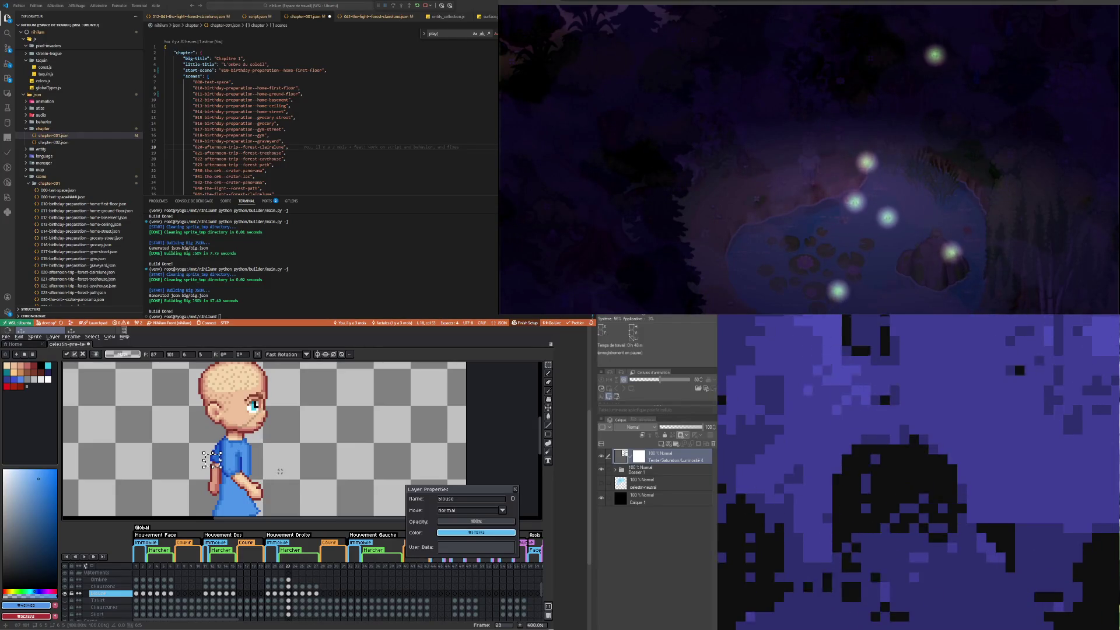
{"action": "left_click", "coordinate": [288, 579]}
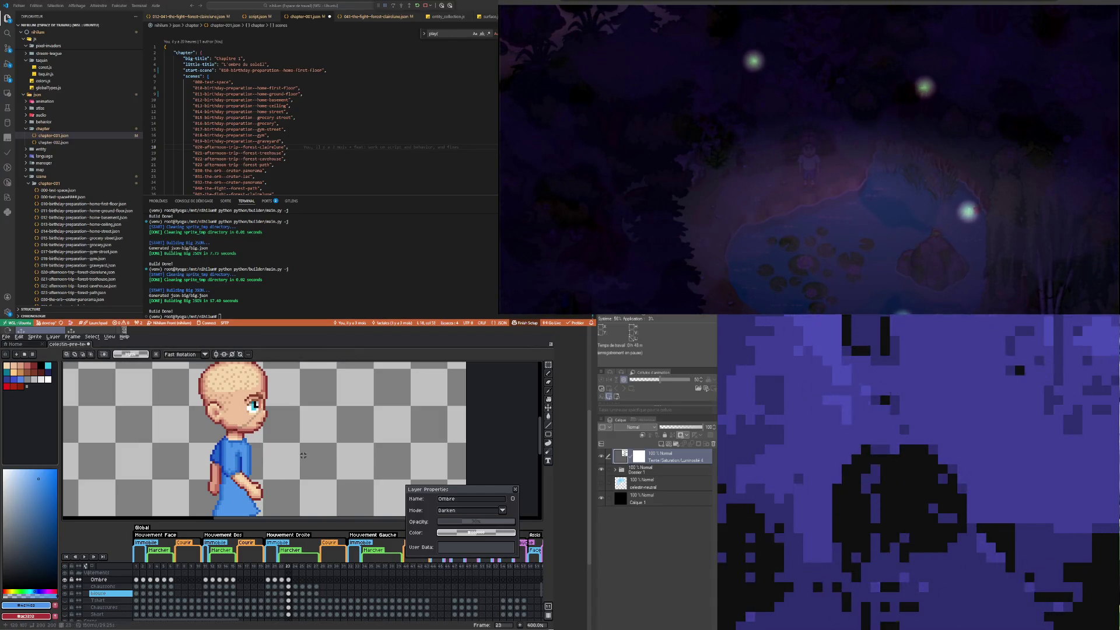
Step: Flip between frames 22 and 23 several times to compare the poses
{"action": "scroll", "coordinate": [303, 455], "scroll_direction": "down", "scroll_amount": 2}
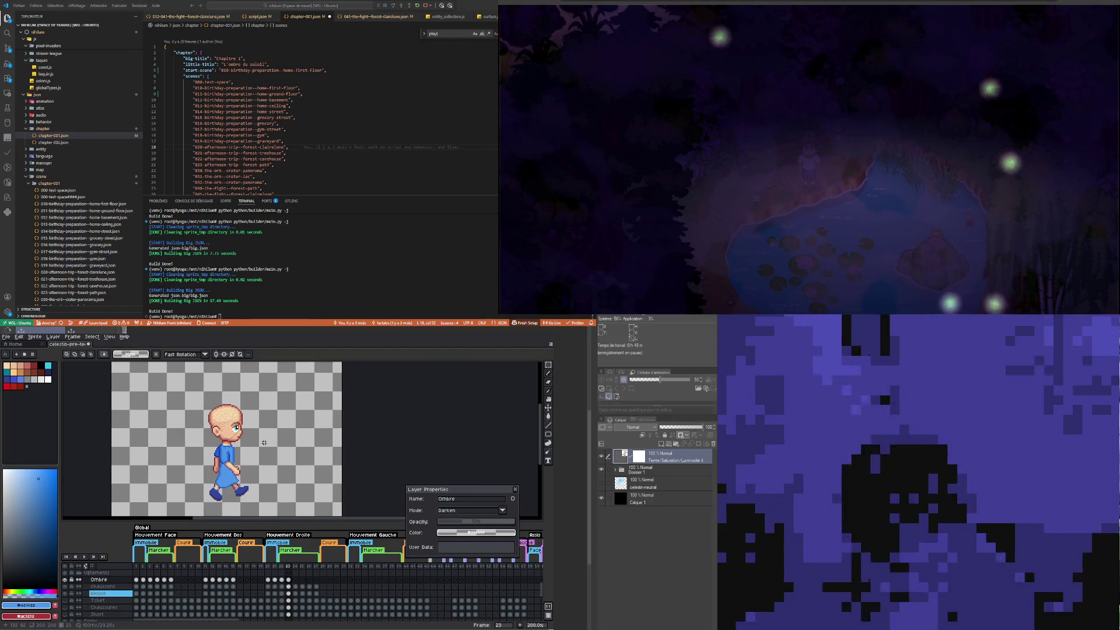
{"action": "scroll", "coordinate": [264, 443], "scroll_direction": "down", "scroll_amount": 1}
{"action": "scroll", "coordinate": [264, 442], "scroll_direction": "up", "scroll_amount": 1}
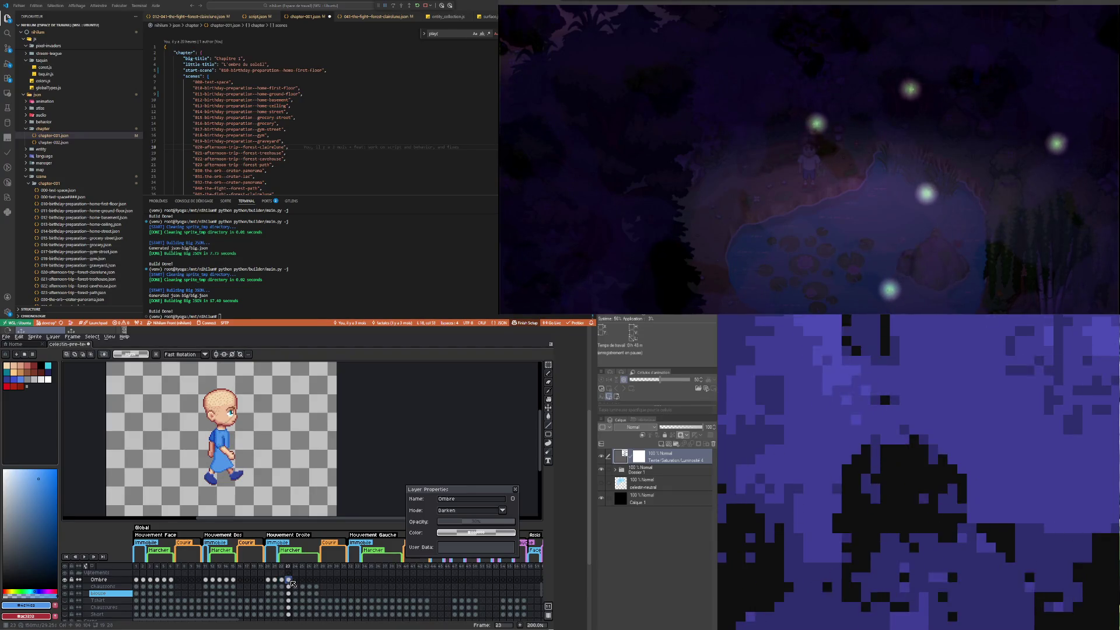
{"action": "left_click", "coordinate": [282, 580]}
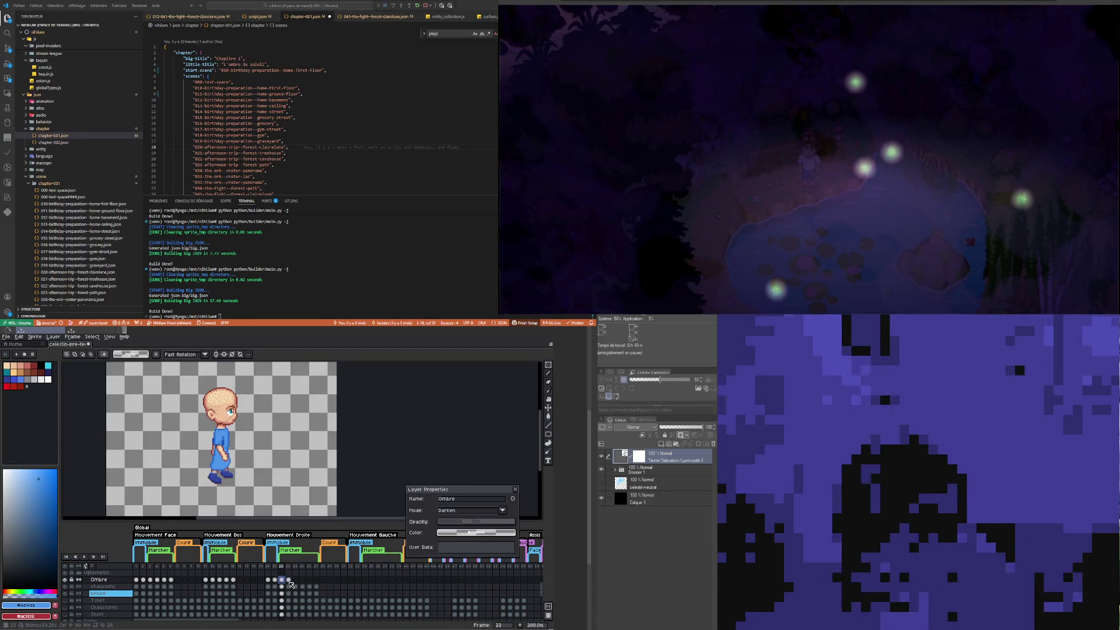
{"action": "left_click", "coordinate": [288, 580]}
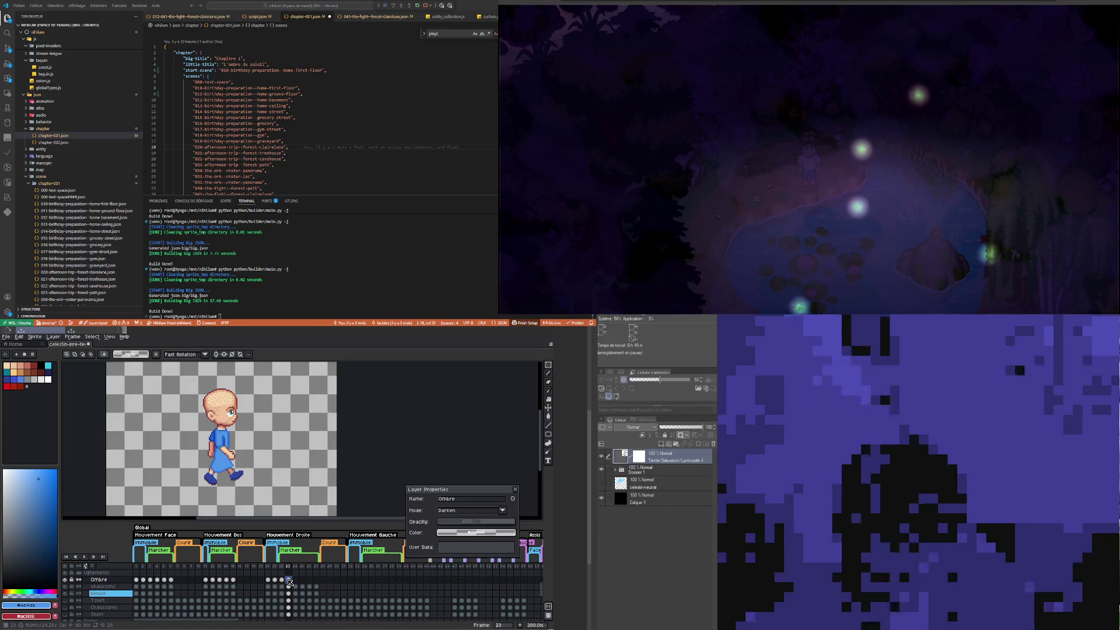
{"action": "left_click", "coordinate": [283, 580]}
{"action": "left_click", "coordinate": [288, 580]}
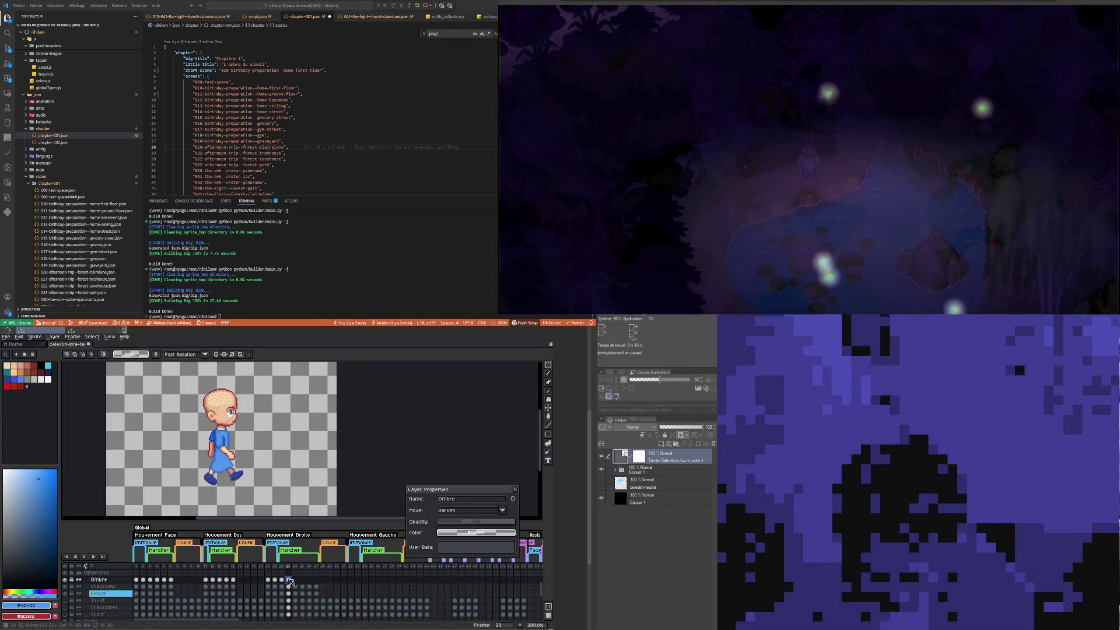
{"action": "left_click", "coordinate": [282, 580]}
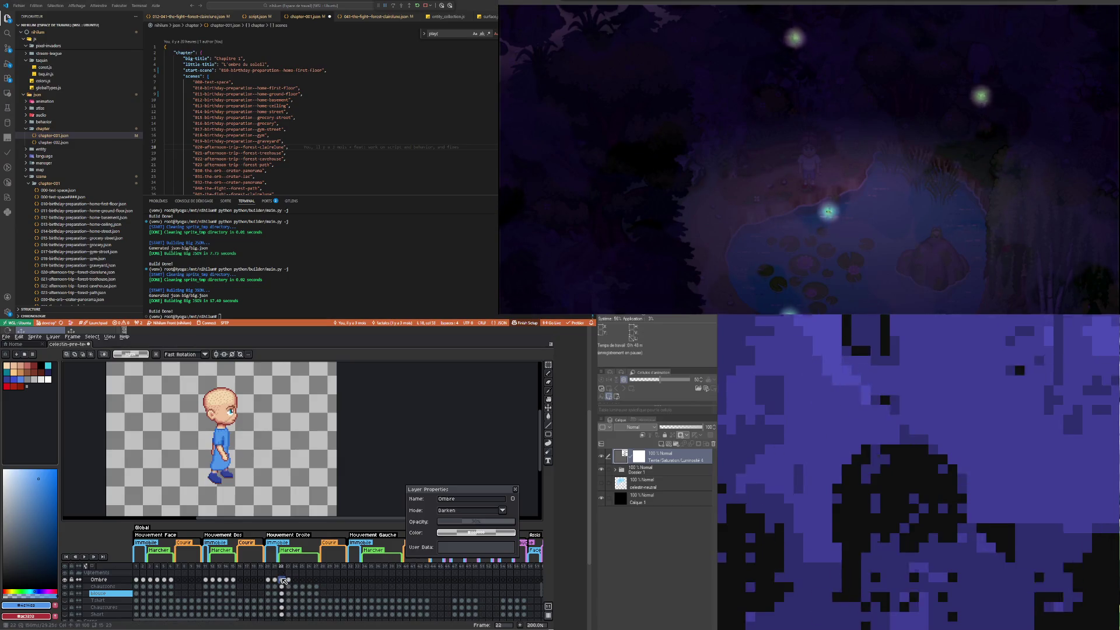
{"action": "left_click", "coordinate": [288, 581]}
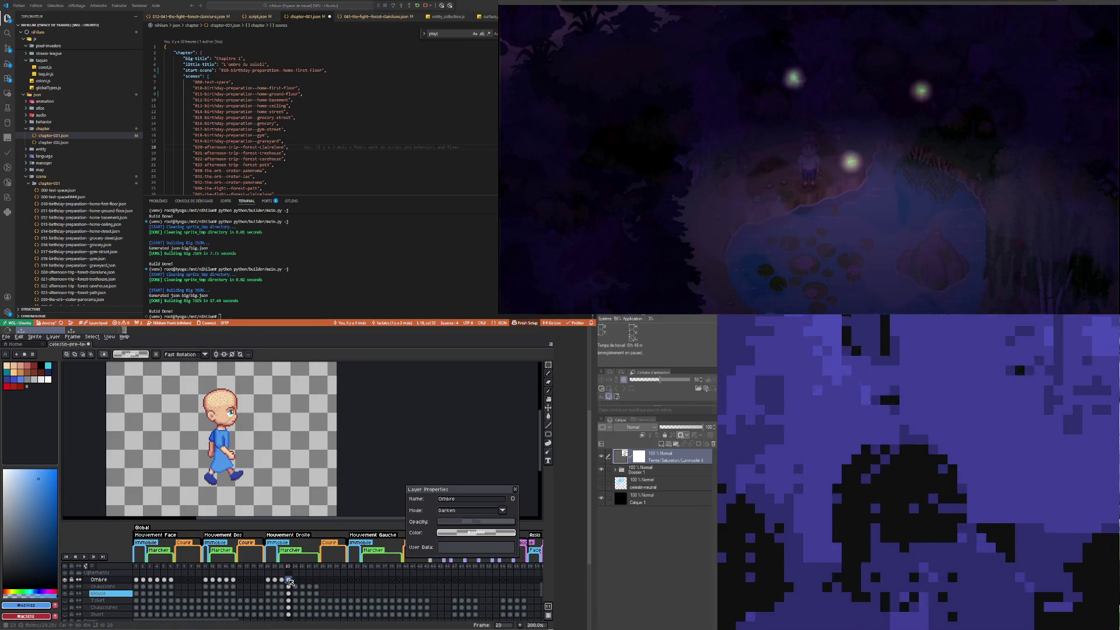
Step: Move to frame 24 and select its blouse cel
{"action": "scroll", "coordinate": [241, 485], "scroll_direction": "up", "scroll_amount": 1}
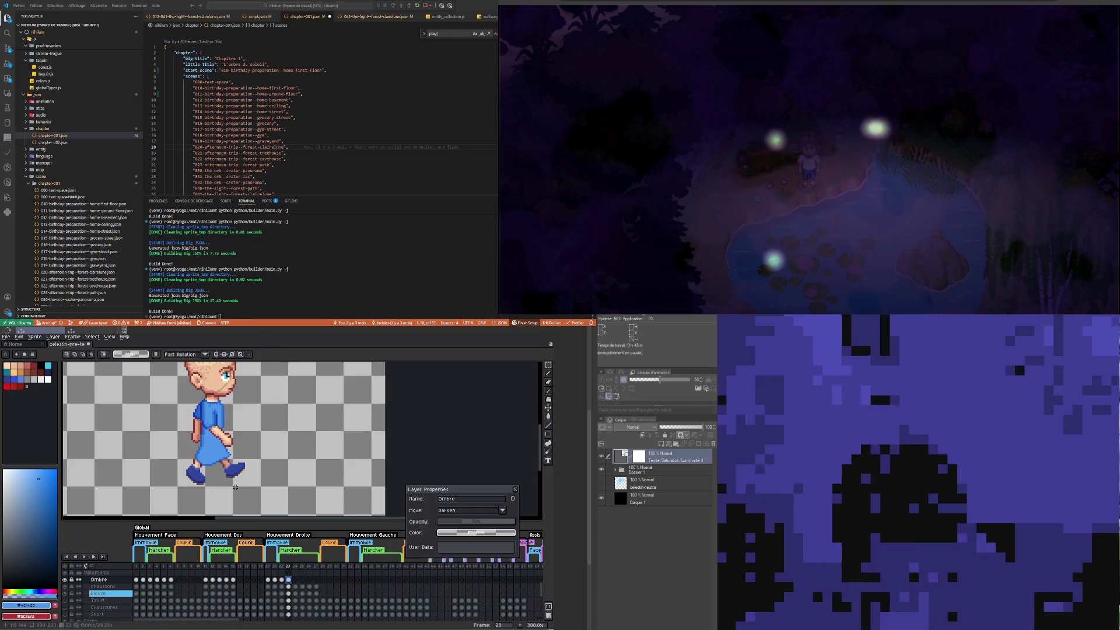
{"action": "left_click", "coordinate": [296, 580]}
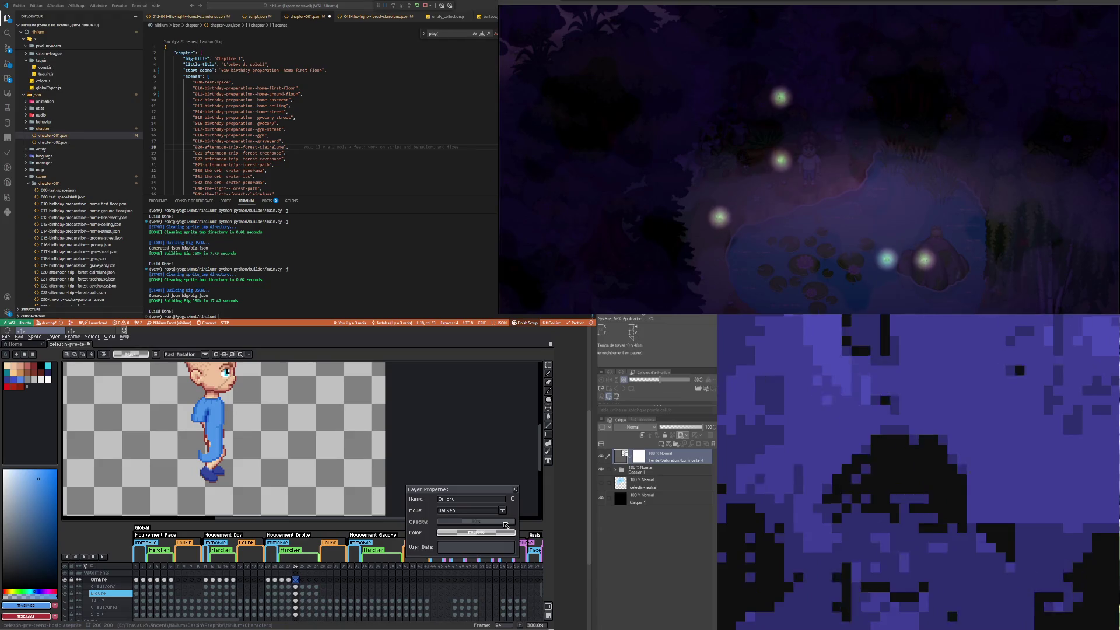
{"action": "left_click", "coordinate": [295, 593]}
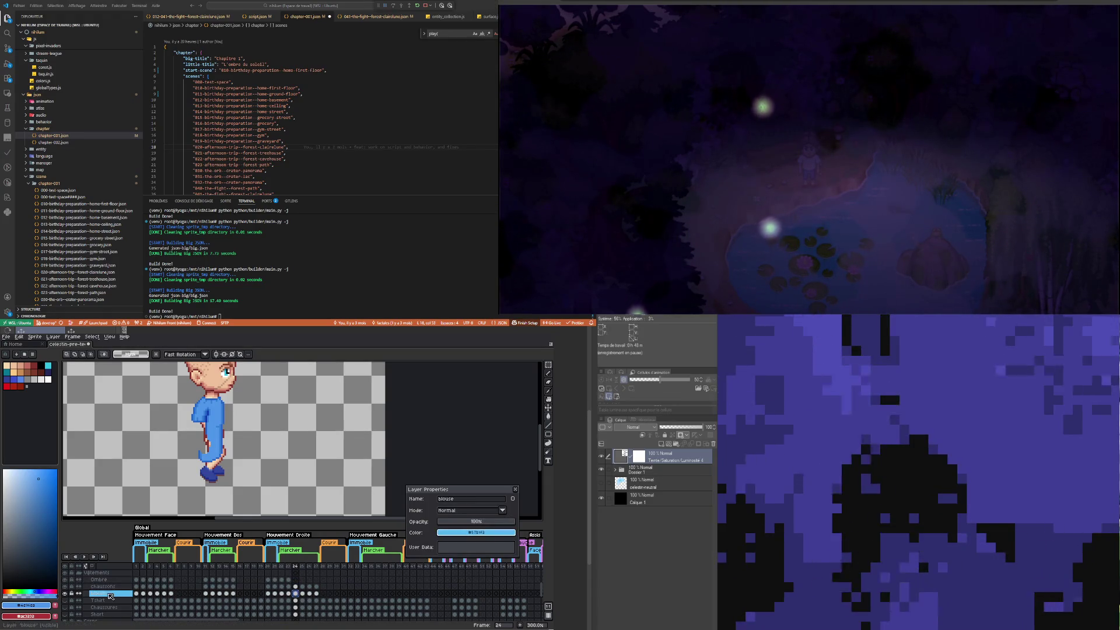
Step: Lower the blouse layer's opacity so the figure underneath shows through
{"action": "left_click", "coordinate": [502, 523]}
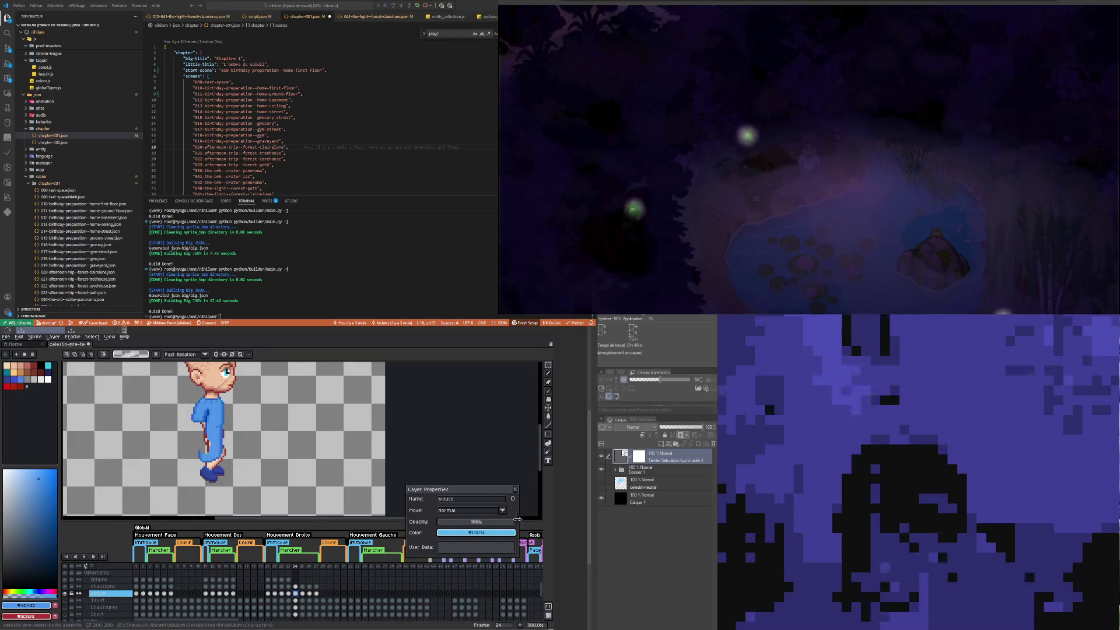
{"action": "key", "text": "i"}
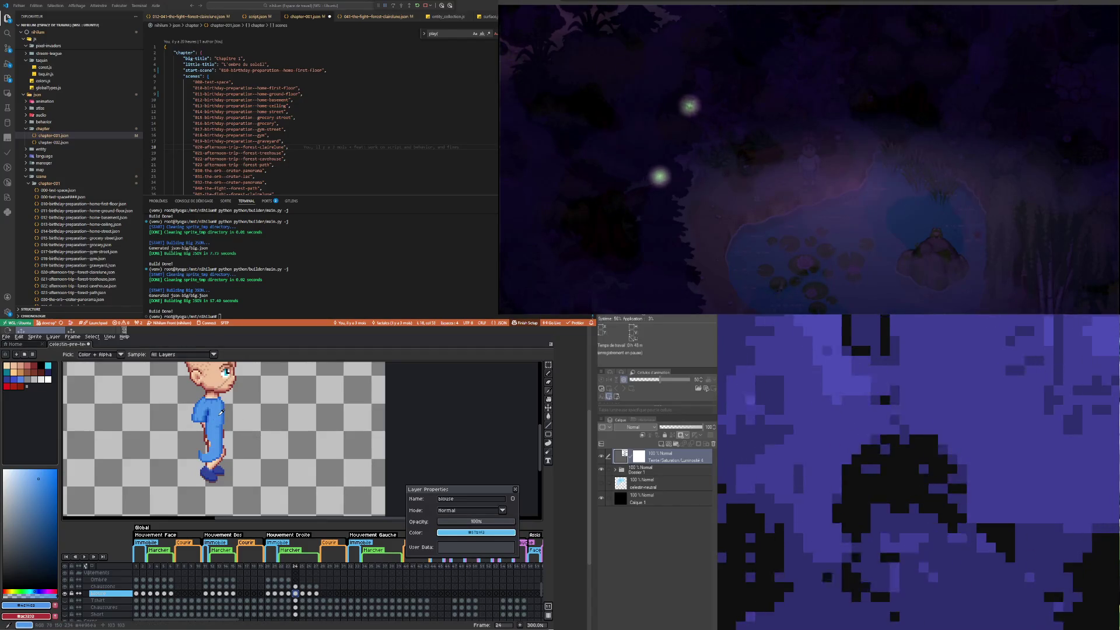
{"action": "key", "text": "b"}
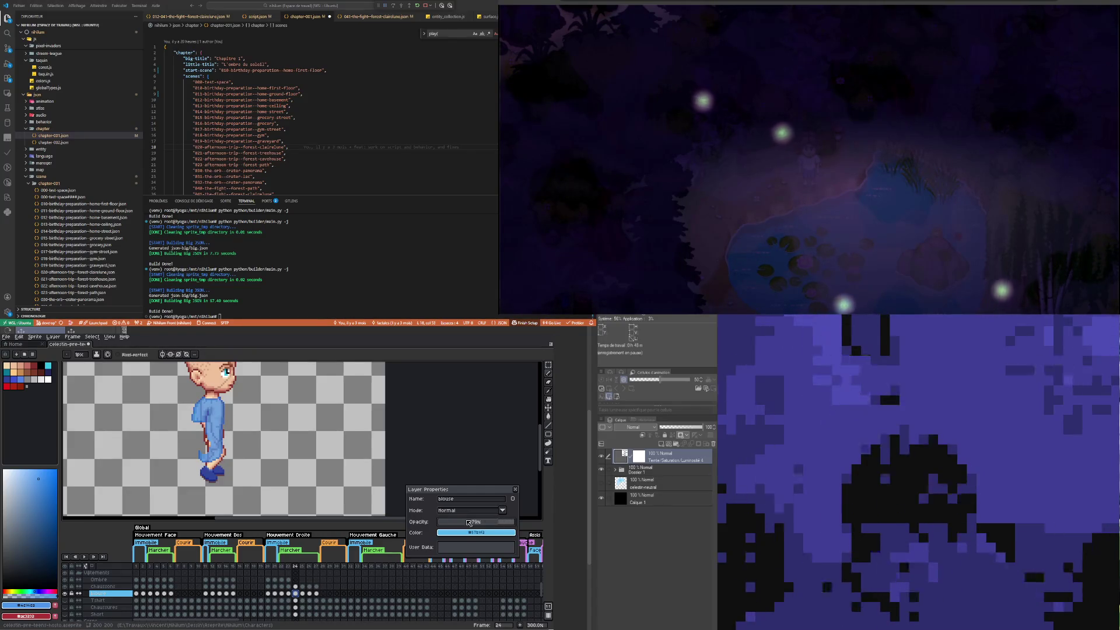
{"action": "scroll", "coordinate": [219, 417], "scroll_direction": "up", "scroll_amount": 2}
{"action": "scroll", "coordinate": [215, 416], "scroll_direction": "down", "scroll_amount": 2}
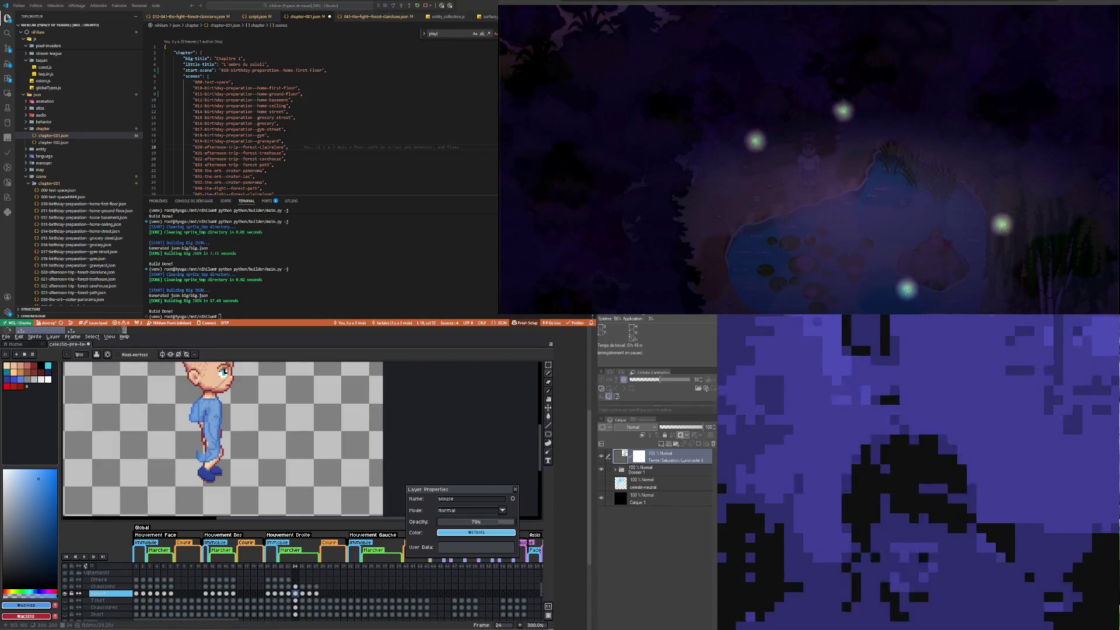
{"action": "scroll", "coordinate": [220, 415], "scroll_direction": "up", "scroll_amount": 2}
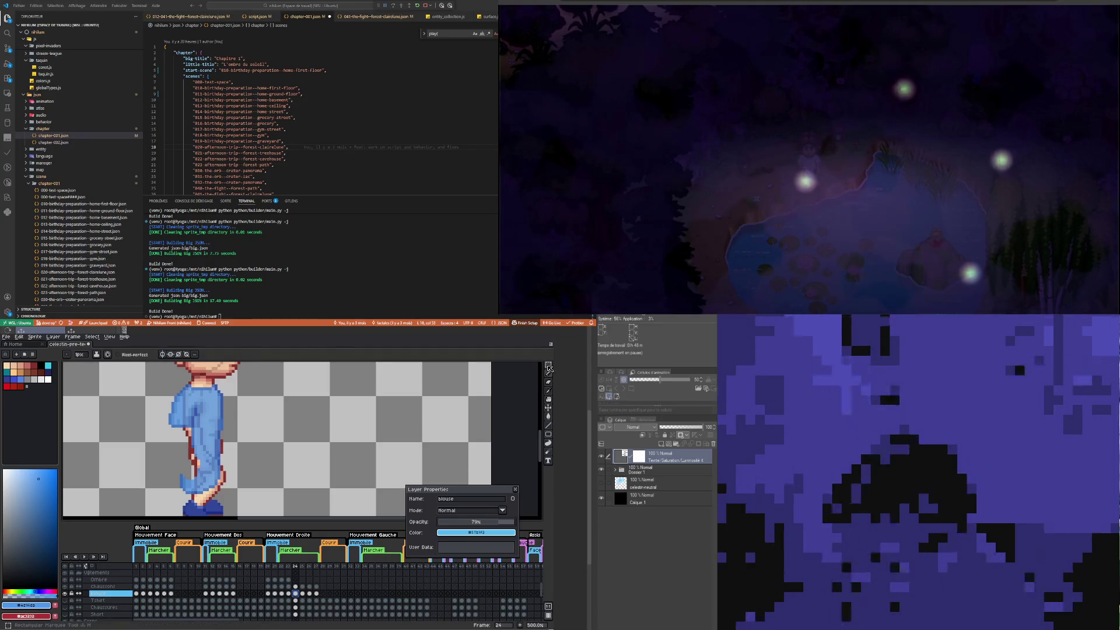
Step: Lasso the blouse arm, rotate it about 13.6°, nudge it one pixel down, and apply
{"action": "left_click", "coordinate": [170, 397]}
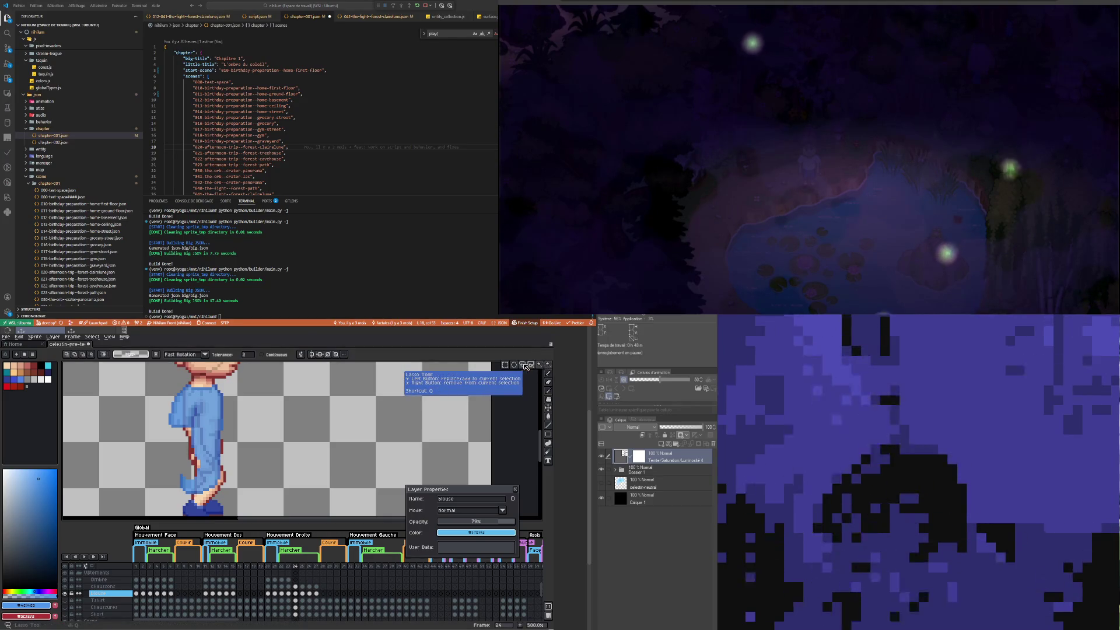
{"action": "left_click", "coordinate": [525, 366]}
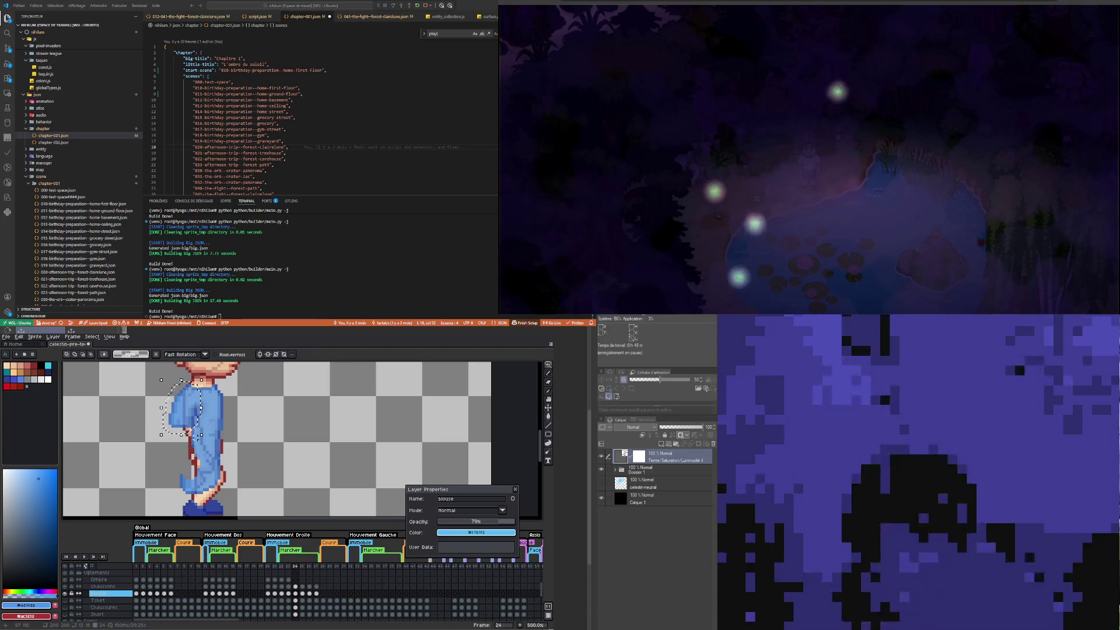
{"action": "mouse_move", "coordinate": [205, 438]}
{"action": "left_mouse_down"}
{"action": "mouse_move", "coordinate": [214, 430]}
{"action": "mouse_move", "coordinate": [198, 409]}
{"action": "left_mouse_up"}
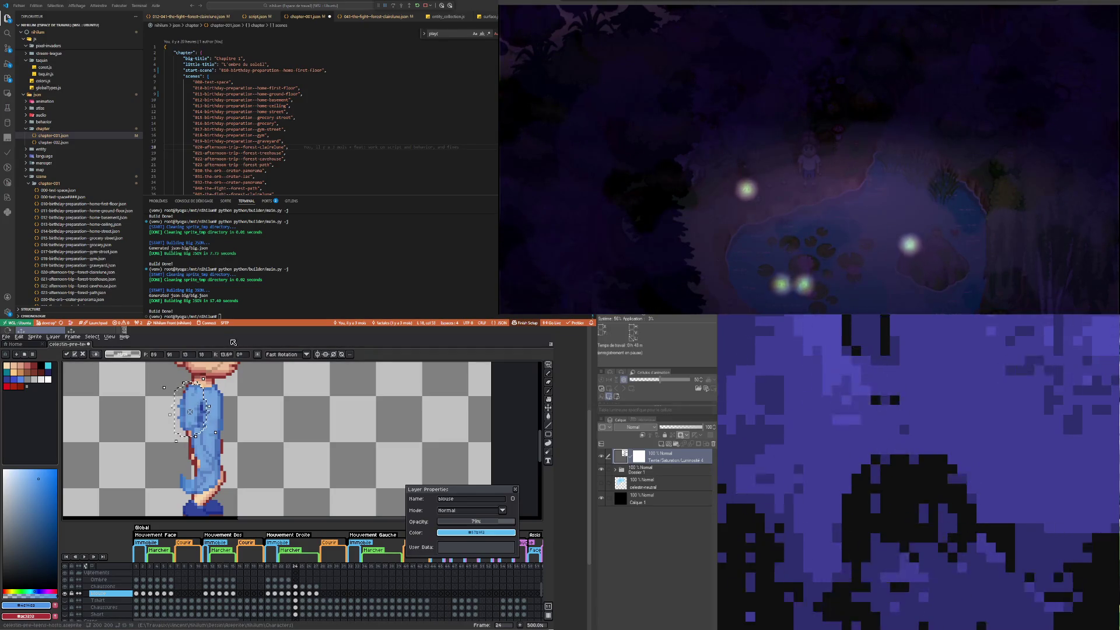
{"action": "key", "text": "Left"}
{"action": "key", "text": "Down"}
{"action": "key", "text": "Right"}
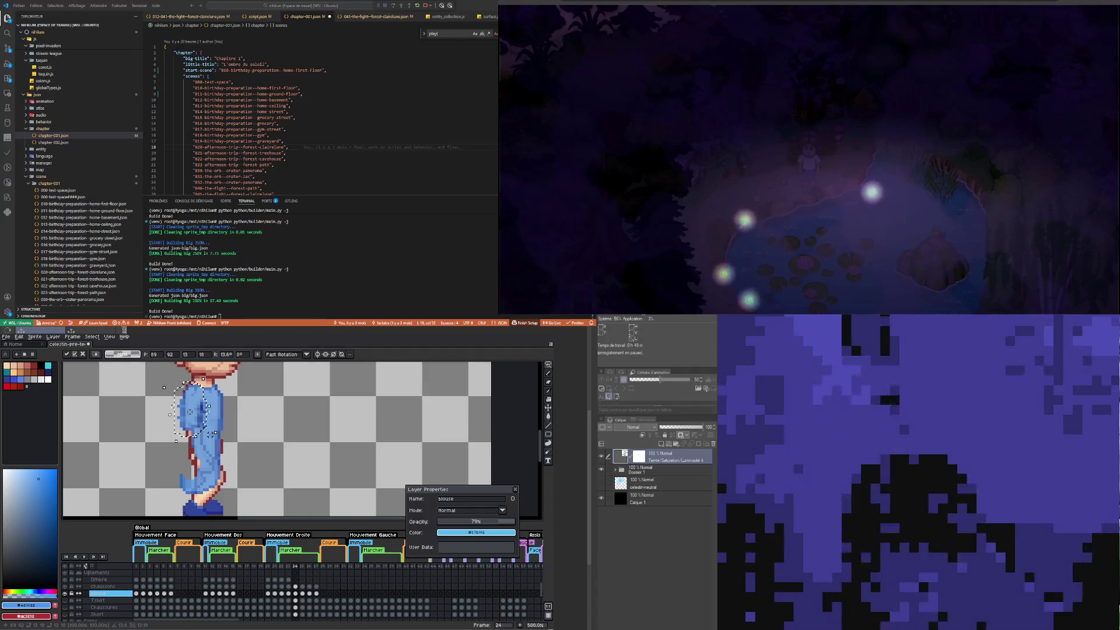
{"action": "left_click", "coordinate": [233, 406]}
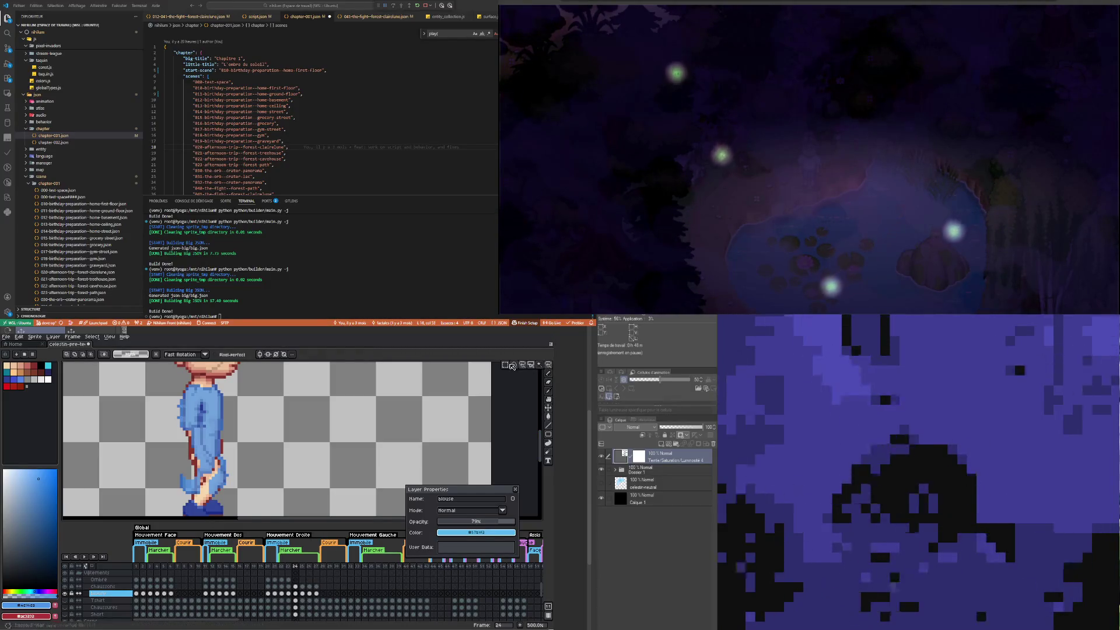
Step: Marquee a small piece near the blouse hem and shift it right
{"action": "left_click", "coordinate": [505, 365]}
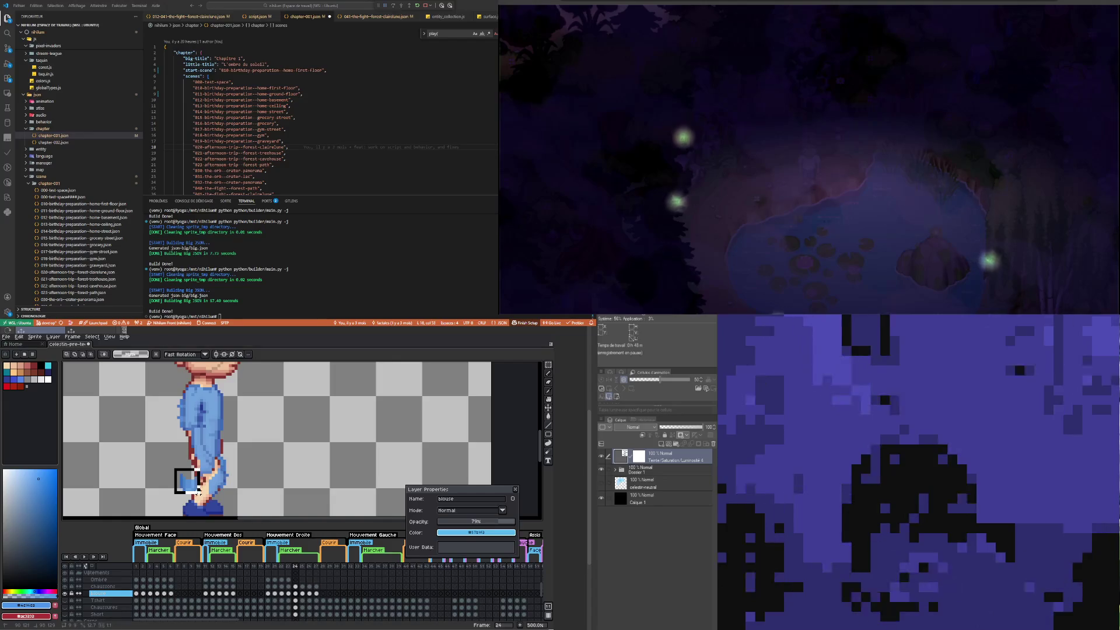
{"action": "left_click_drag", "start_coordinate": [199, 495], "coordinate": [204, 496]}
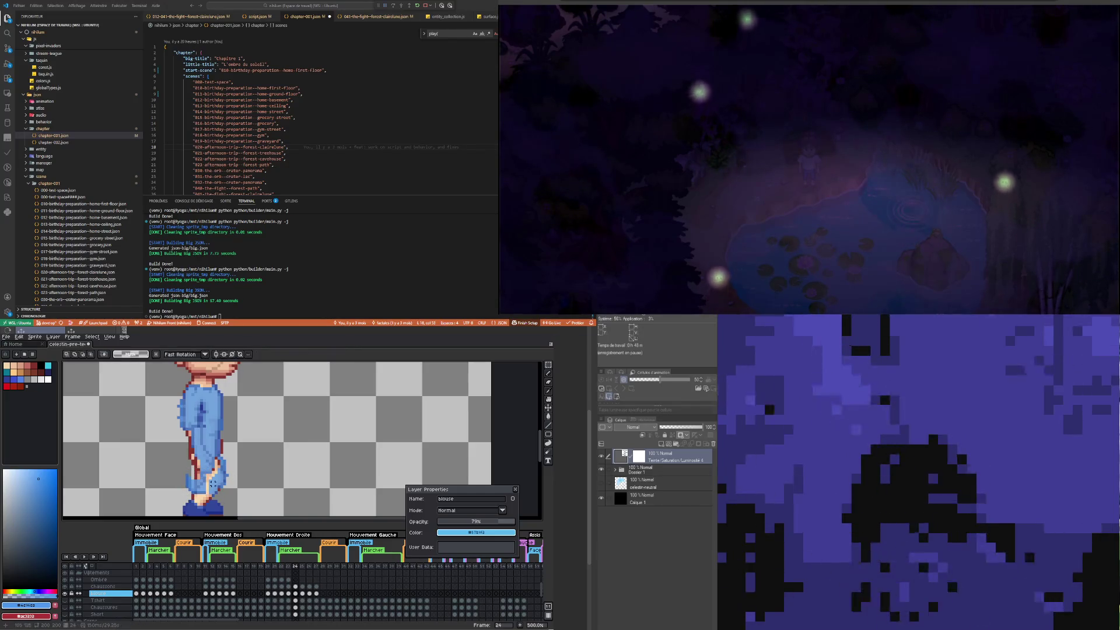
{"action": "scroll", "coordinate": [216, 465], "scroll_direction": "up", "scroll_amount": 2}
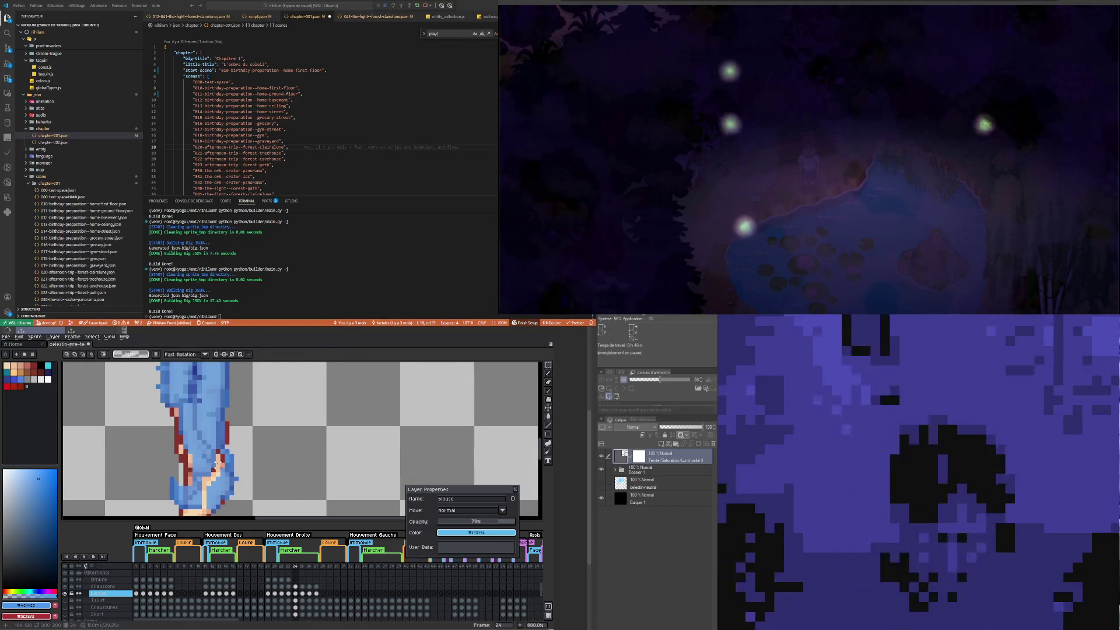
Step: Erase blue blouse pixels over the leg so more of it shows
{"action": "key", "text": "b"}
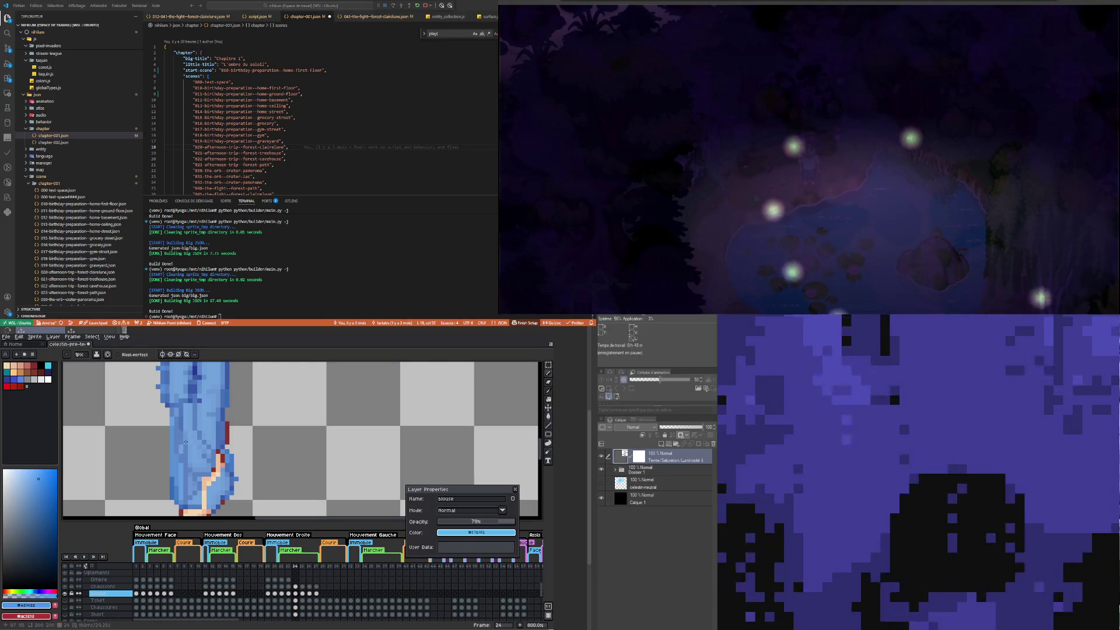
{"action": "key", "text": "e"}
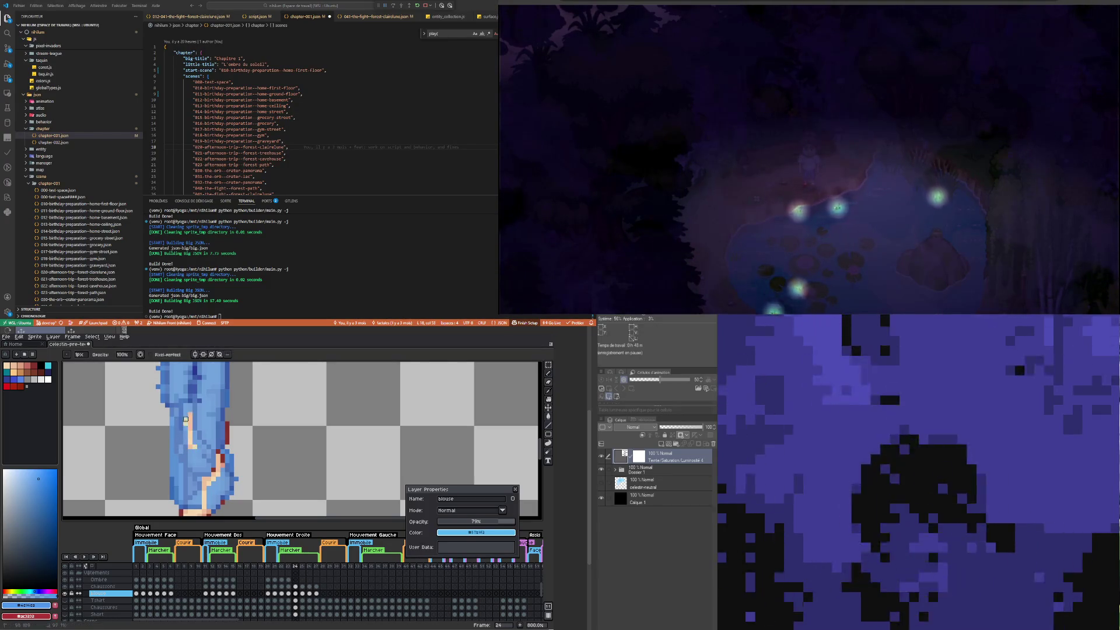
{"action": "left_click_drag", "start_coordinate": [186, 419], "coordinate": [195, 415]}
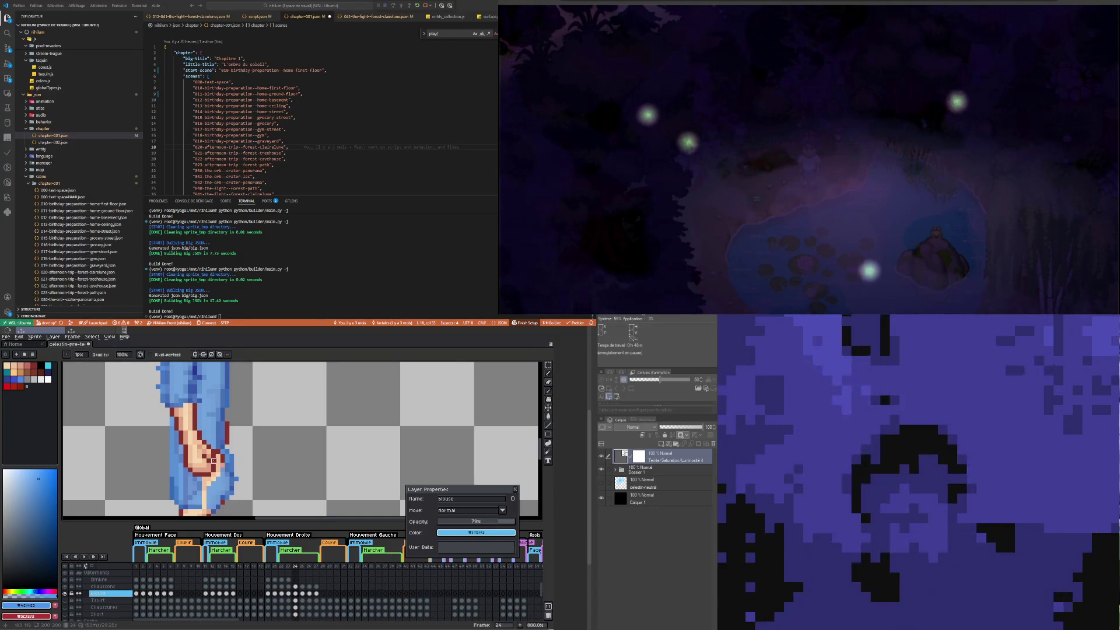
{"action": "key", "text": "e"}
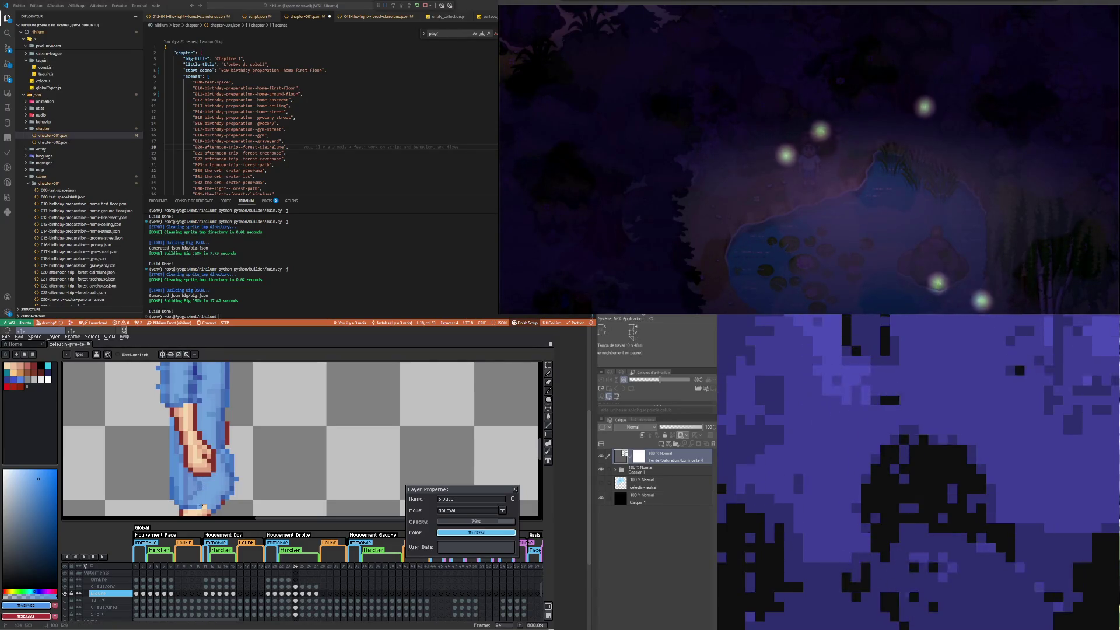
Step: Drag the blouse layer's Opacity slider from 79% up to 100%
{"action": "scroll", "coordinate": [213, 481], "scroll_direction": "down", "scroll_amount": 1}
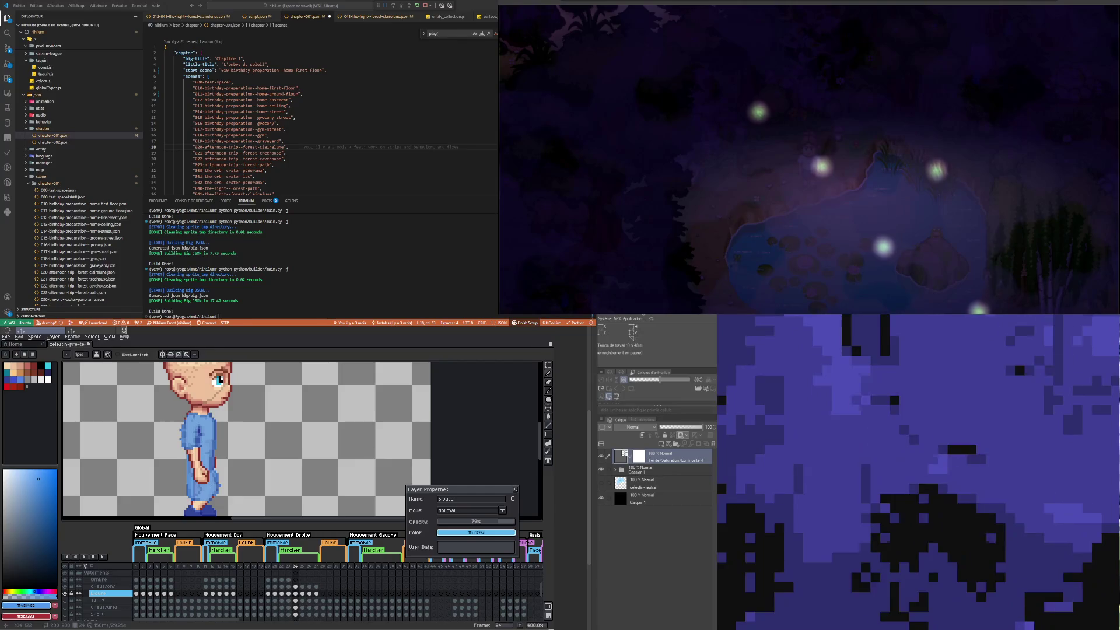
{"action": "scroll", "coordinate": [193, 417], "scroll_direction": "up", "scroll_amount": 1}
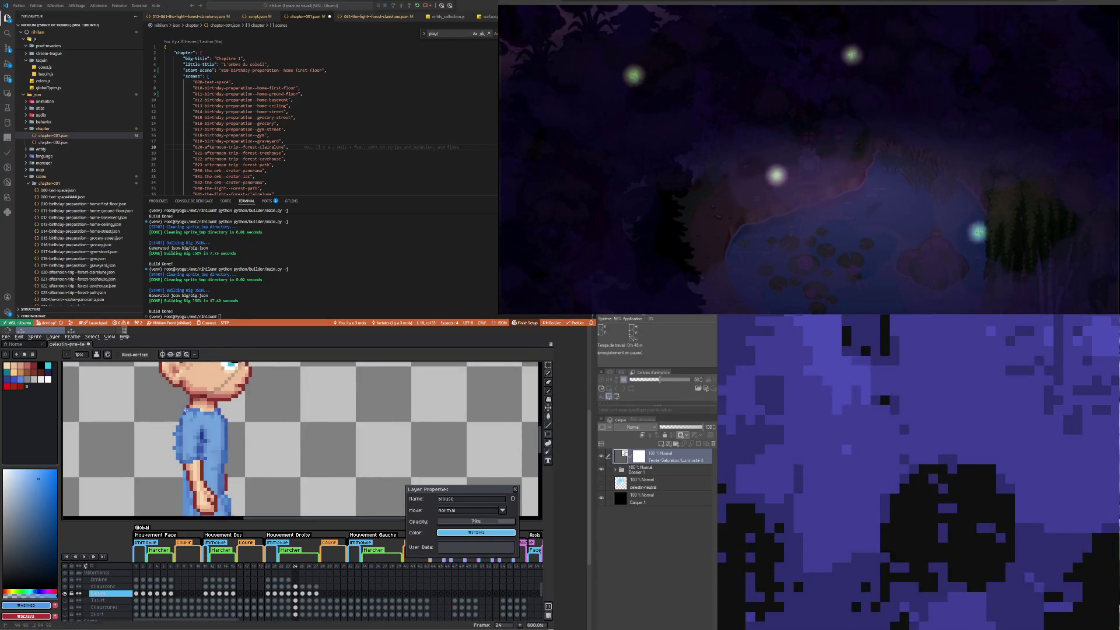
{"action": "scroll", "coordinate": [186, 410], "scroll_direction": "down", "scroll_amount": 3}
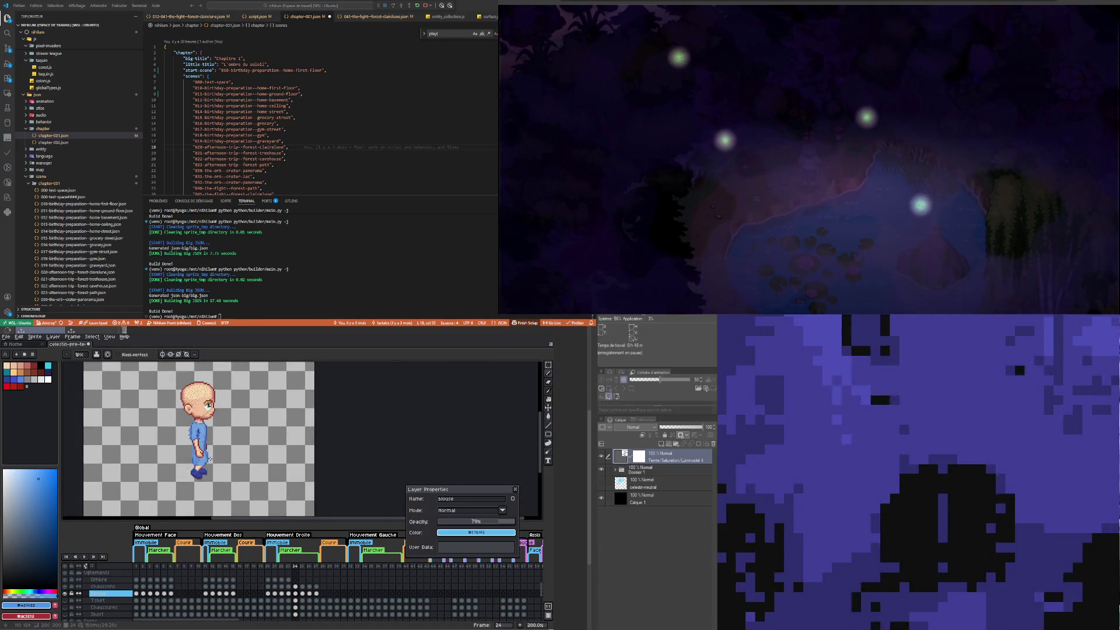
{"action": "scroll", "coordinate": [206, 447], "scroll_direction": "up", "scroll_amount": 3}
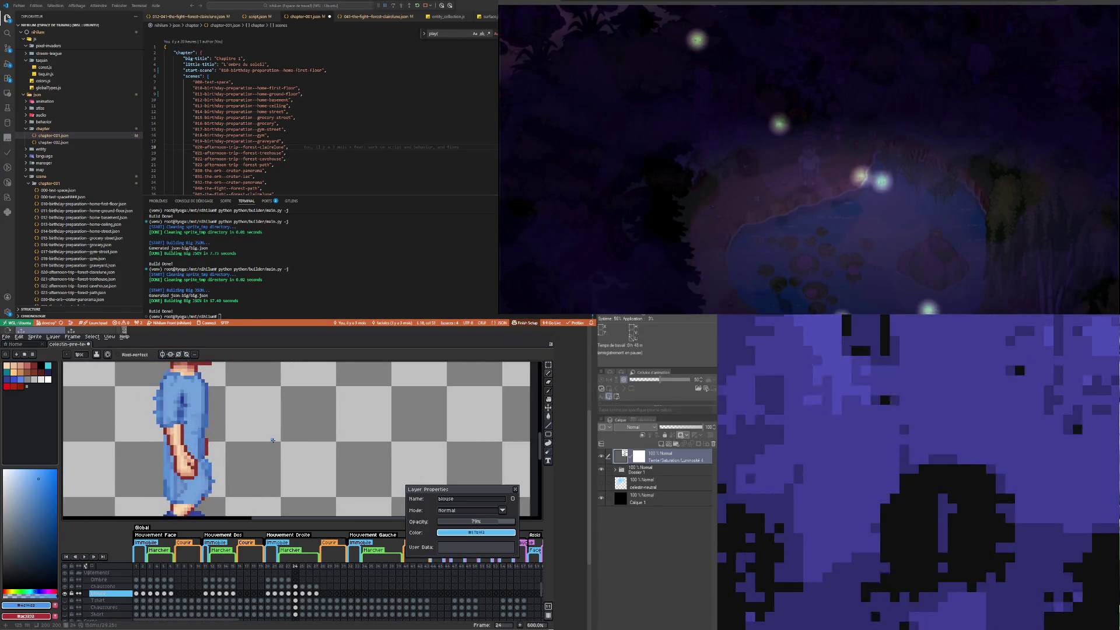
{"action": "scroll", "coordinate": [258, 458], "scroll_direction": "down", "scroll_amount": 3}
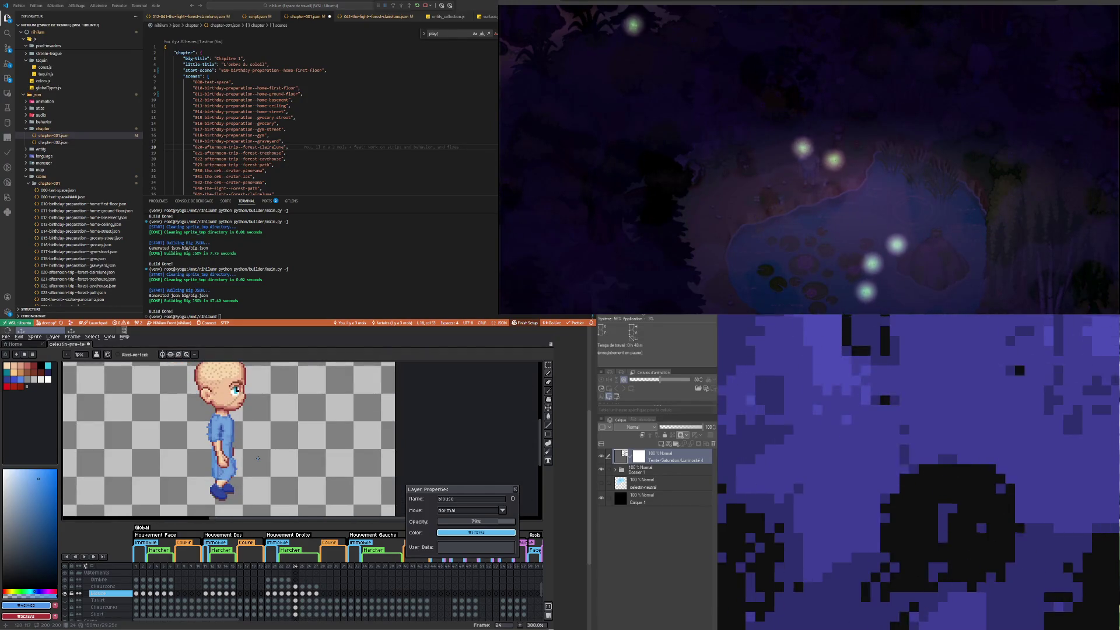
{"action": "scroll", "coordinate": [234, 467], "scroll_direction": "up", "scroll_amount": 6}
{"action": "scroll", "coordinate": [234, 468], "scroll_direction": "down", "scroll_amount": 6}
{"action": "left_click_drag", "start_coordinate": [475, 521], "coordinate": [535, 522]}
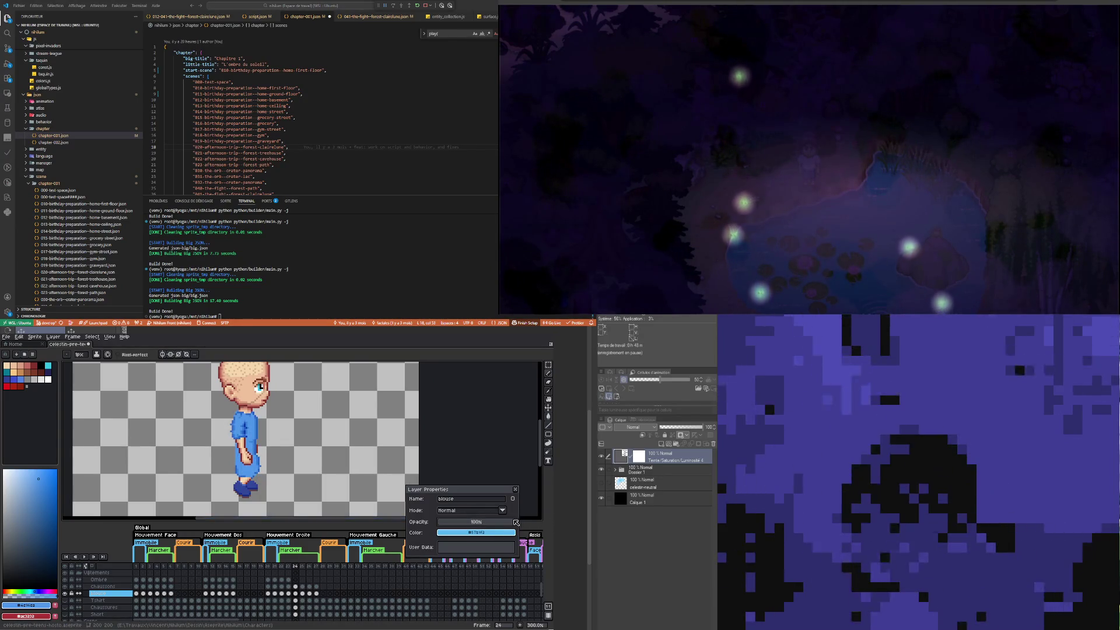
{"action": "mouse_move", "coordinate": [536, 522]}
{"action": "left_mouse_down"}
{"action": "mouse_move", "coordinate": [496, 524]}
{"action": "mouse_move", "coordinate": [538, 519]}
{"action": "left_mouse_up"}
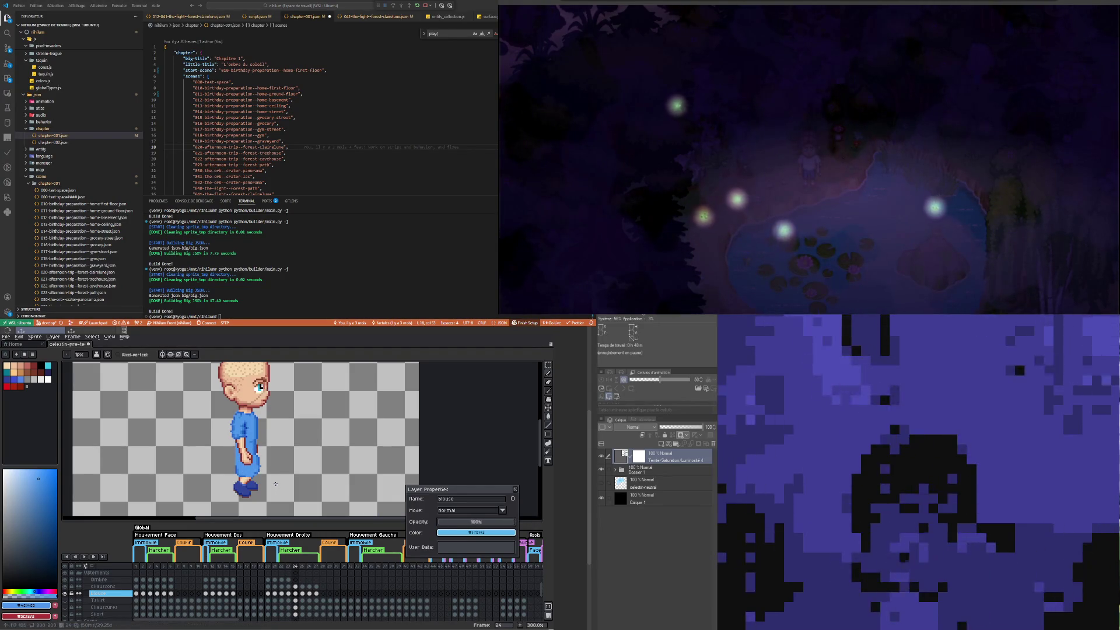
{"action": "scroll", "coordinate": [262, 443], "scroll_direction": "down", "scroll_amount": 1}
{"action": "scroll", "coordinate": [262, 443], "scroll_direction": "up", "scroll_amount": 4}
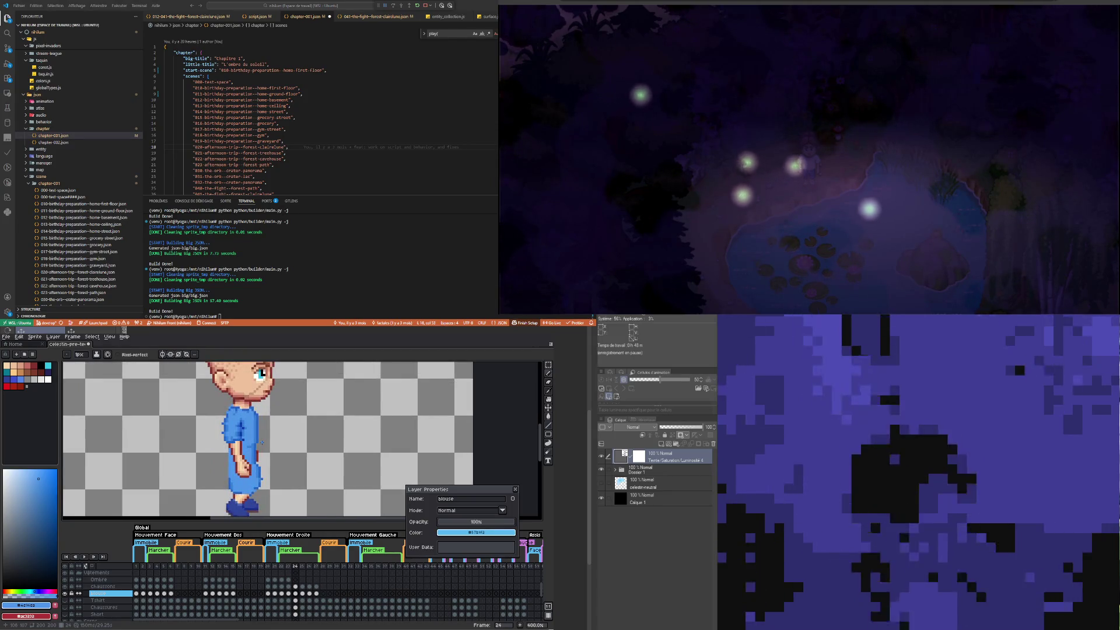
{"action": "scroll", "coordinate": [262, 475], "scroll_direction": "down", "scroll_amount": 2}
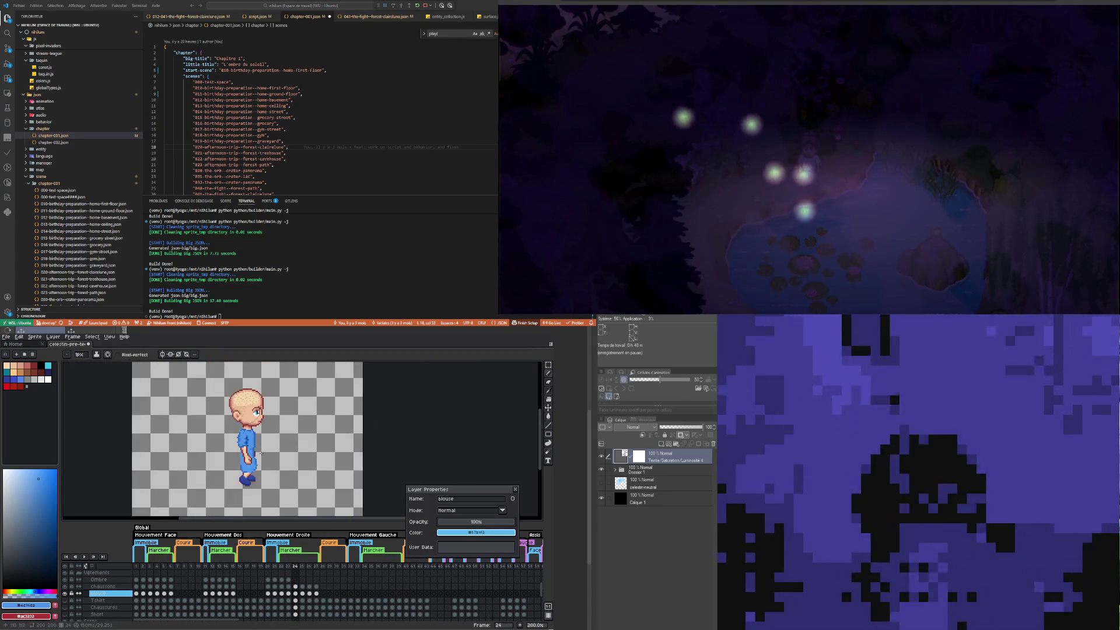
Step: Flip between the blouse cels of frames 23, 24 and 25, ending on frame 25
{"action": "scroll", "coordinate": [268, 473], "scroll_direction": "up", "scroll_amount": 1}
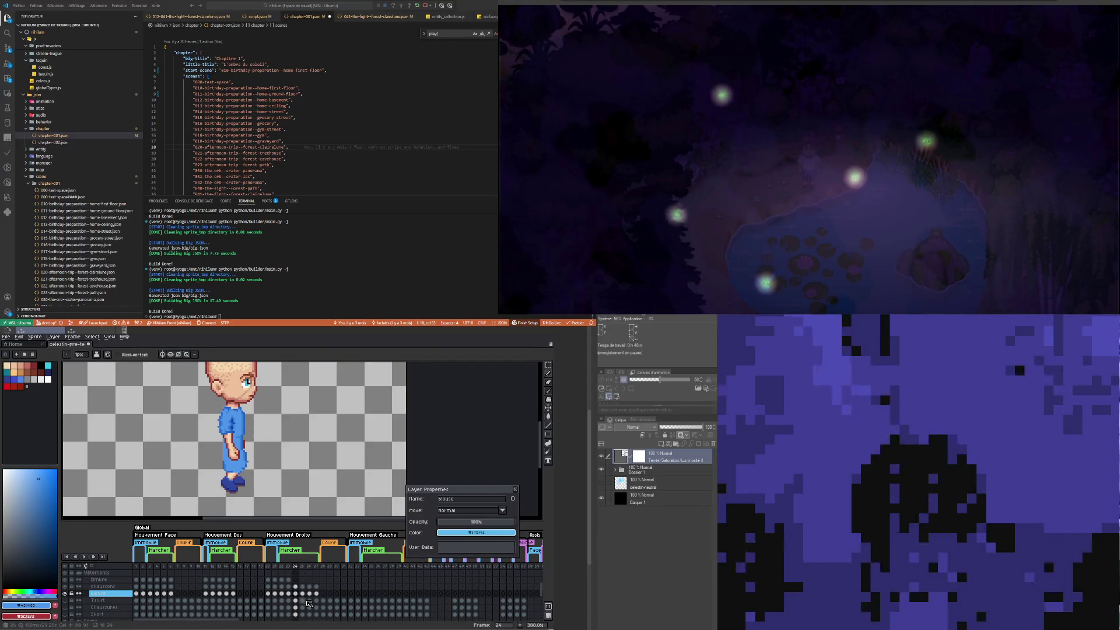
{"action": "left_click", "coordinate": [288, 594]}
{"action": "left_click", "coordinate": [296, 594]}
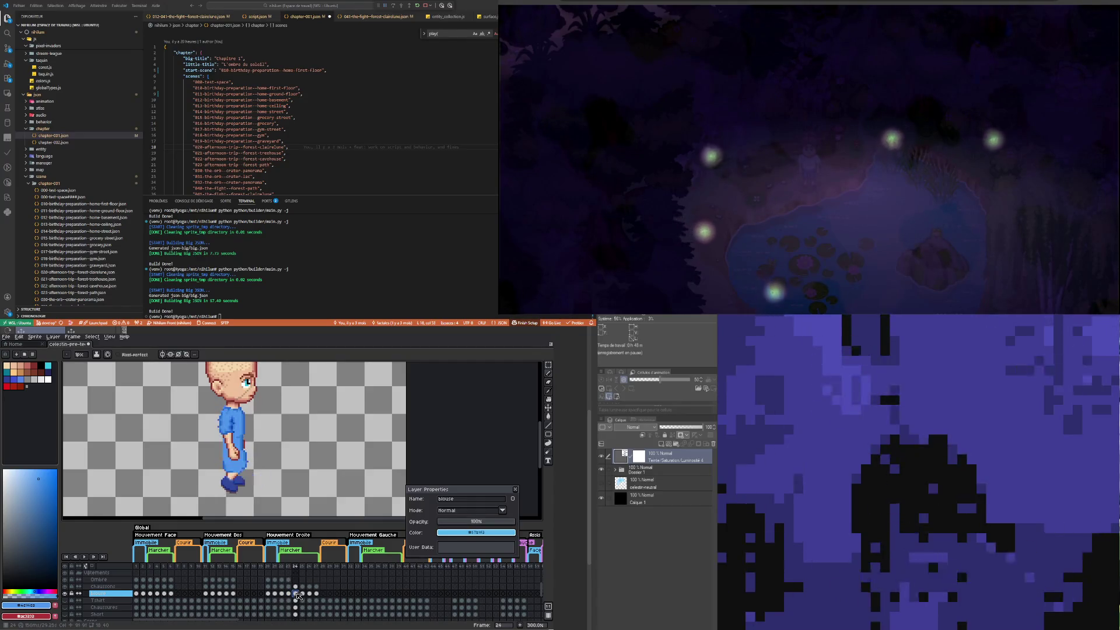
{"action": "left_click", "coordinate": [303, 594]}
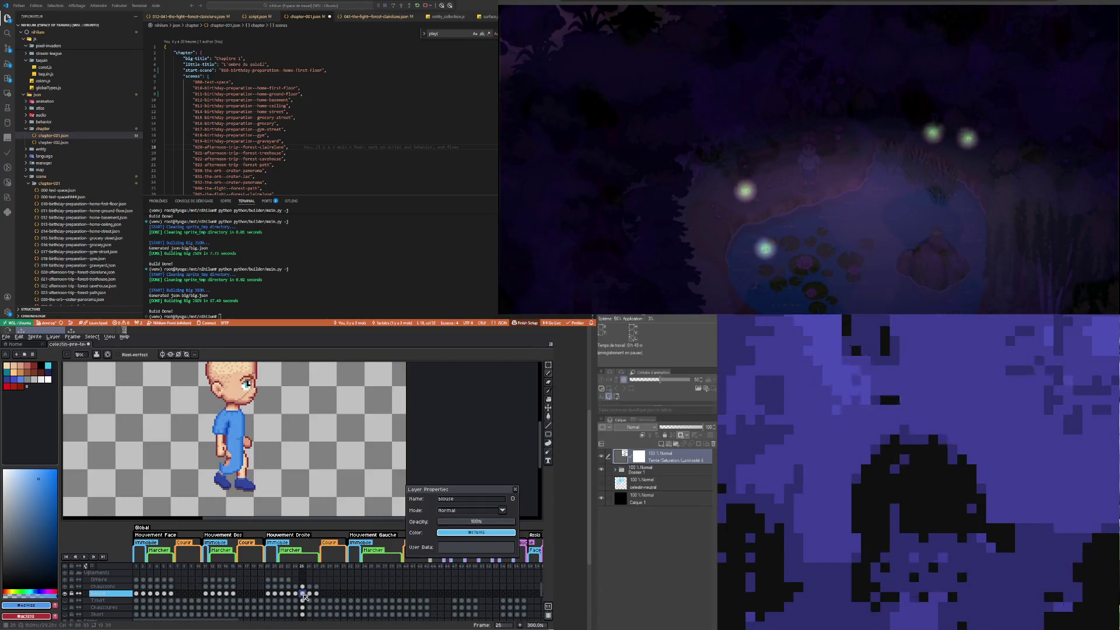
{"action": "left_click", "coordinate": [296, 594]}
{"action": "left_click", "coordinate": [282, 594]}
{"action": "left_click", "coordinate": [289, 594]}
{"action": "left_click", "coordinate": [296, 594]}
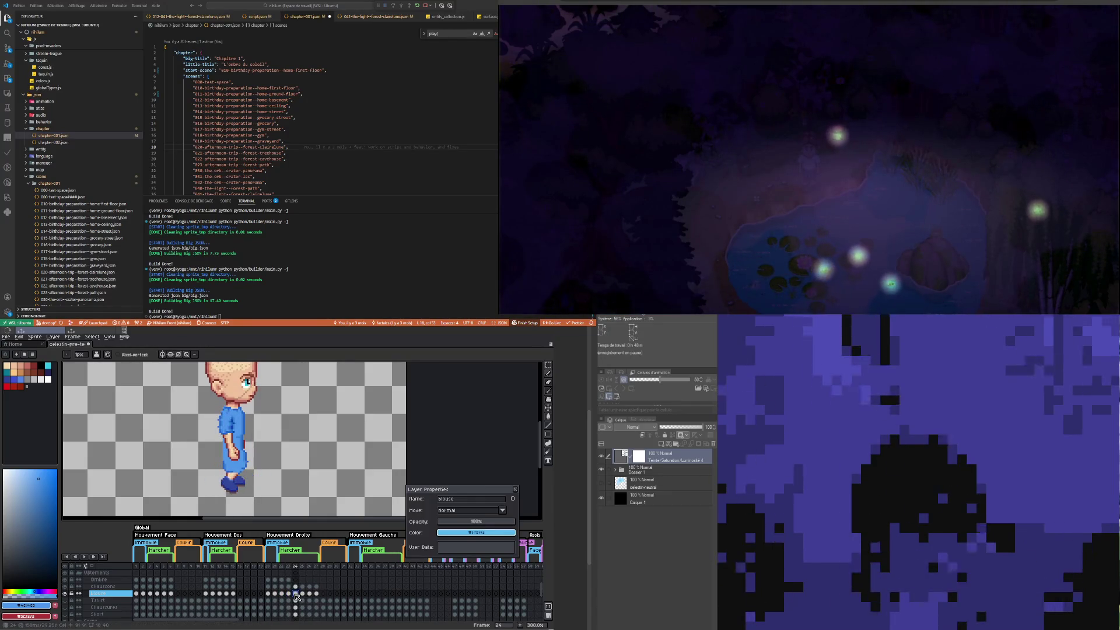
{"action": "left_click", "coordinate": [303, 594]}
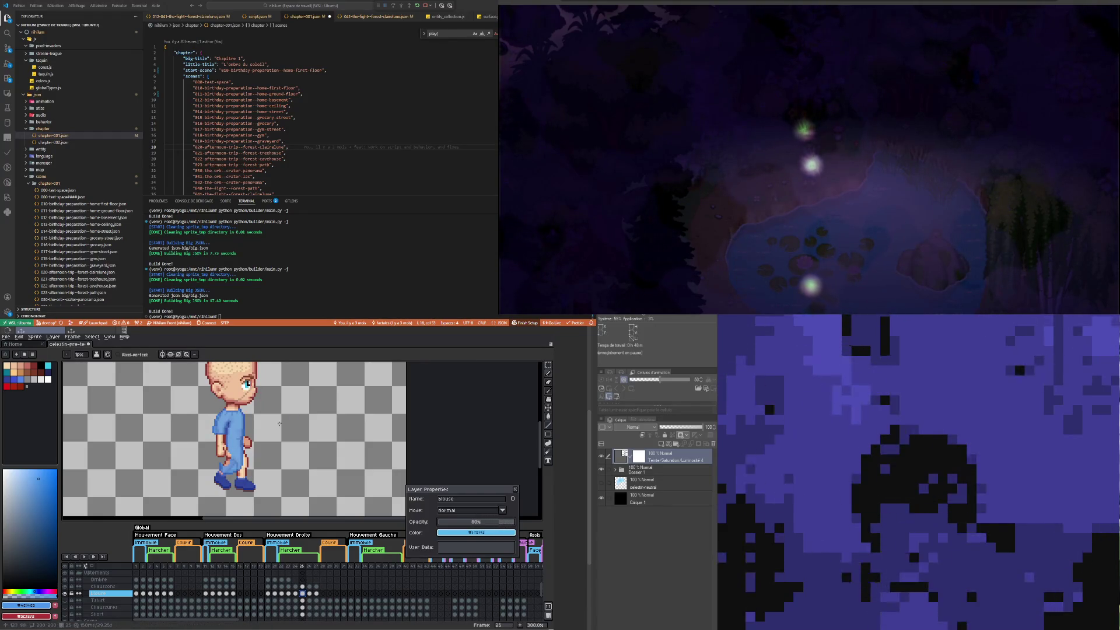
{"action": "scroll", "coordinate": [279, 424], "scroll_direction": "up", "scroll_amount": 1}
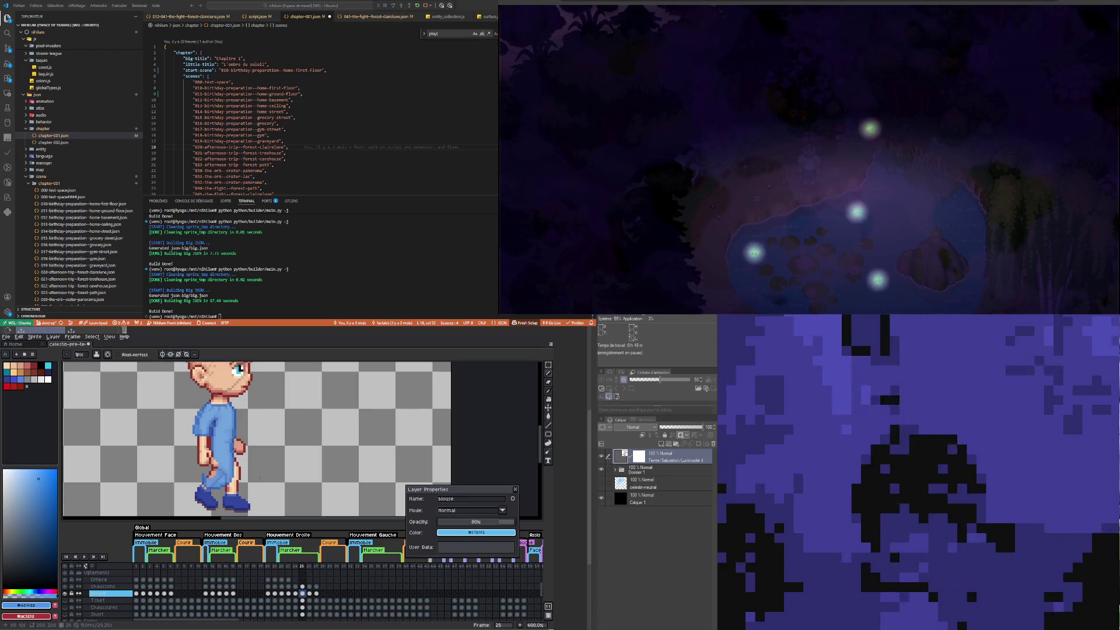
{"action": "left_click", "coordinate": [550, 368]}
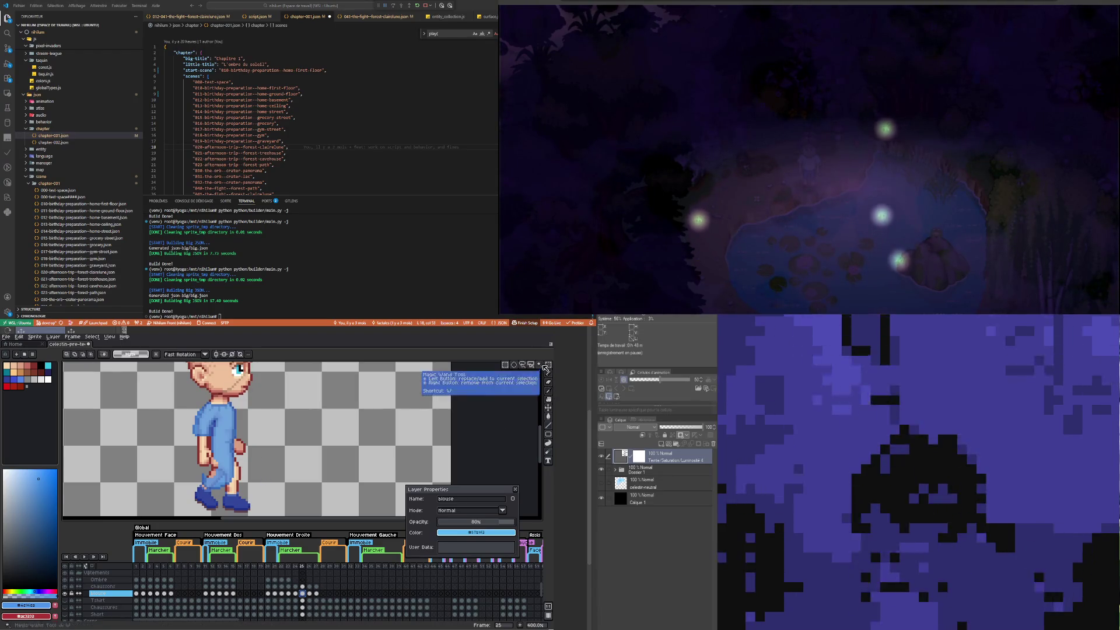
Step: Slightly tilt a lassoed part of the blouse and apply it
{"action": "left_click", "coordinate": [520, 367]}
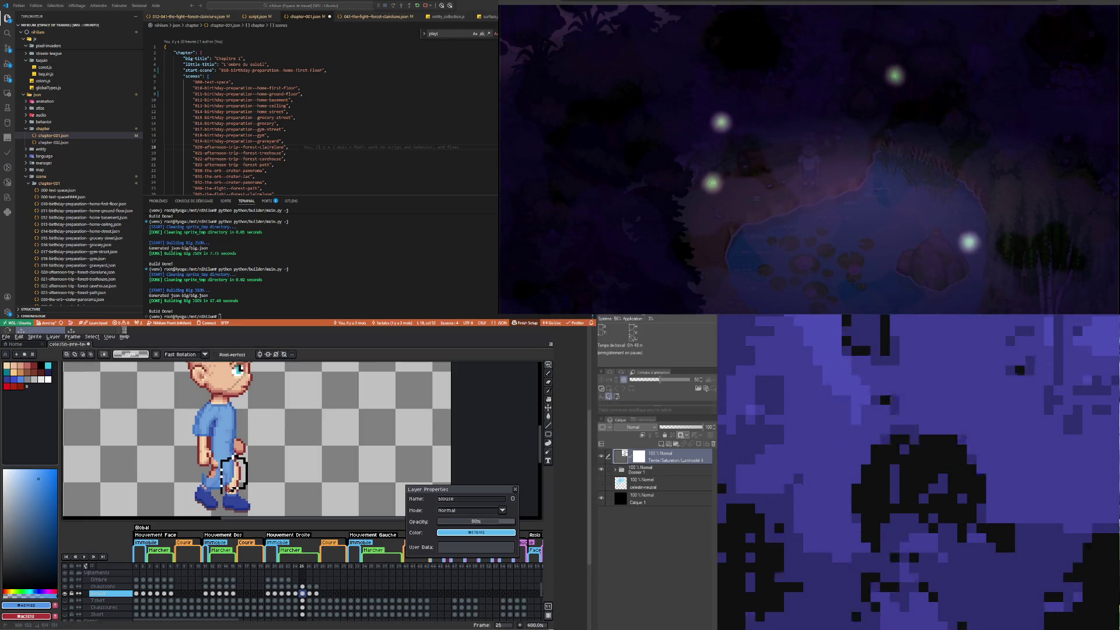
{"action": "left_click_drag", "start_coordinate": [254, 500], "coordinate": [259, 504]}
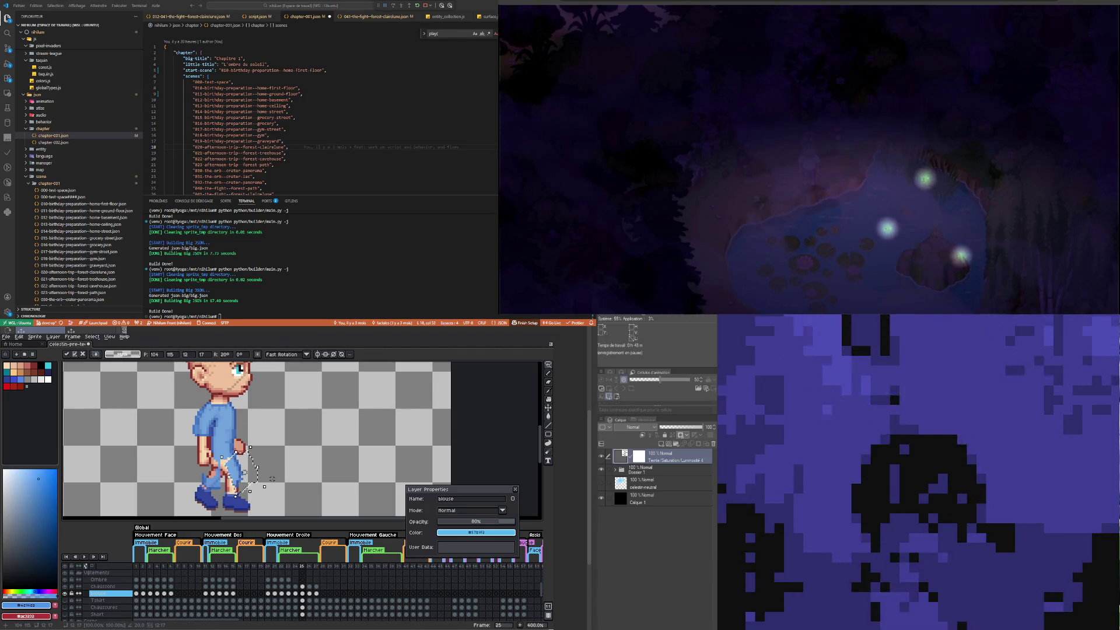
{"action": "key", "text": "b"}
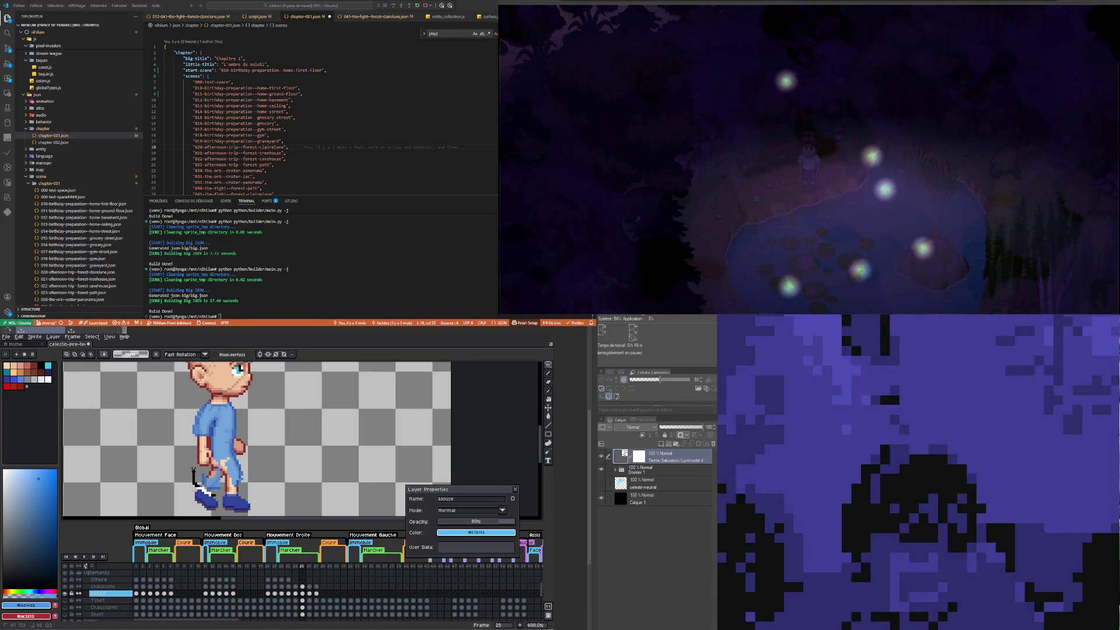
Step: Lasso the blouse's lower back, rotate it about -12.8°, and commit
{"action": "left_click_drag", "start_coordinate": [221, 471], "coordinate": [220, 467]}
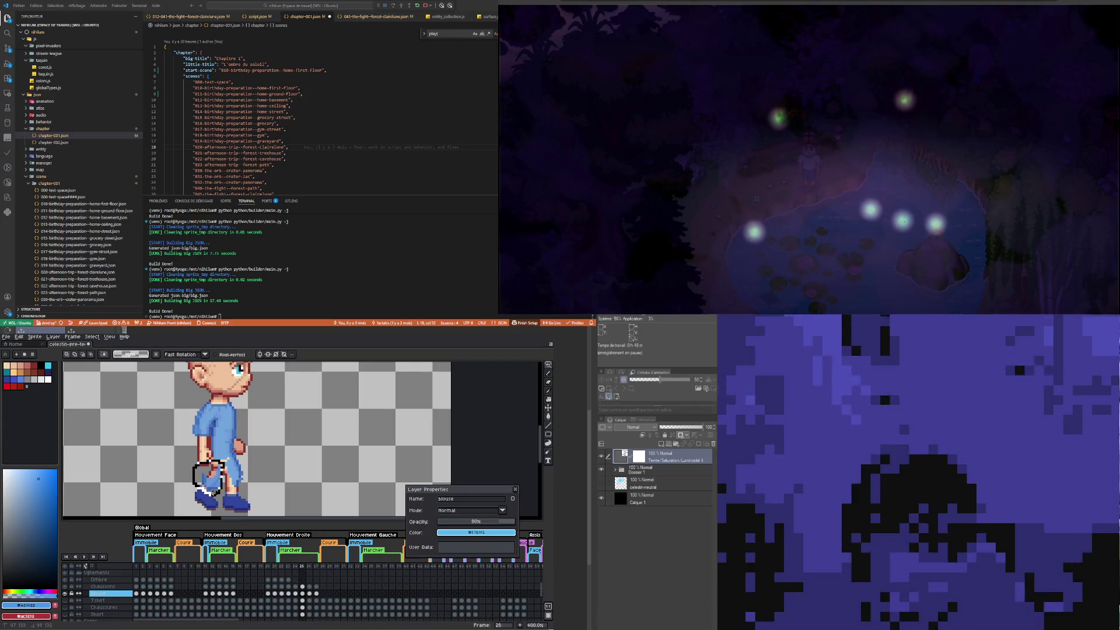
{"action": "mouse_move", "coordinate": [220, 467]}
{"action": "left_mouse_down"}
{"action": "mouse_move", "coordinate": [238, 462]}
{"action": "mouse_move", "coordinate": [220, 476]}
{"action": "left_mouse_up"}
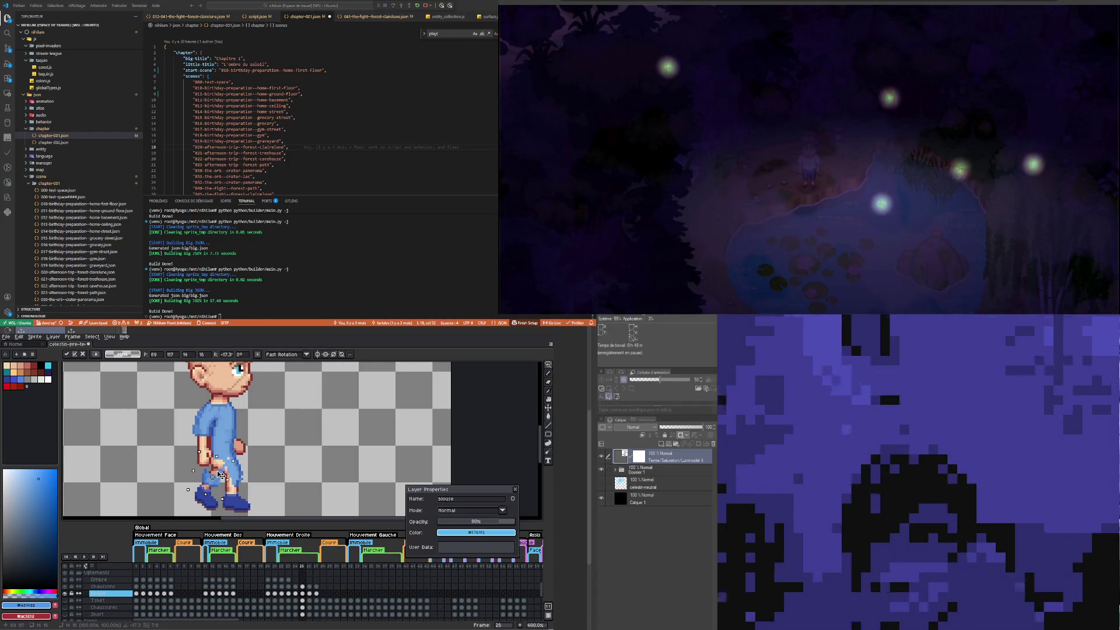
{"action": "left_click", "coordinate": [289, 449]}
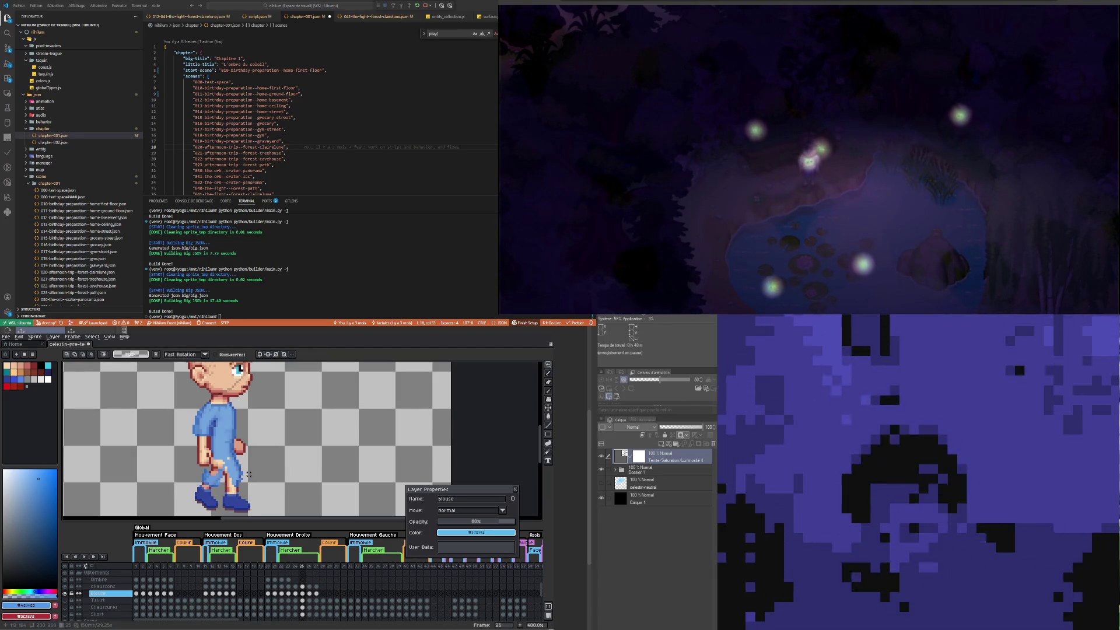
Step: Close the blouse layer's Layer Properties dialog
{"action": "scroll", "coordinate": [245, 438], "scroll_direction": "up", "scroll_amount": 2}
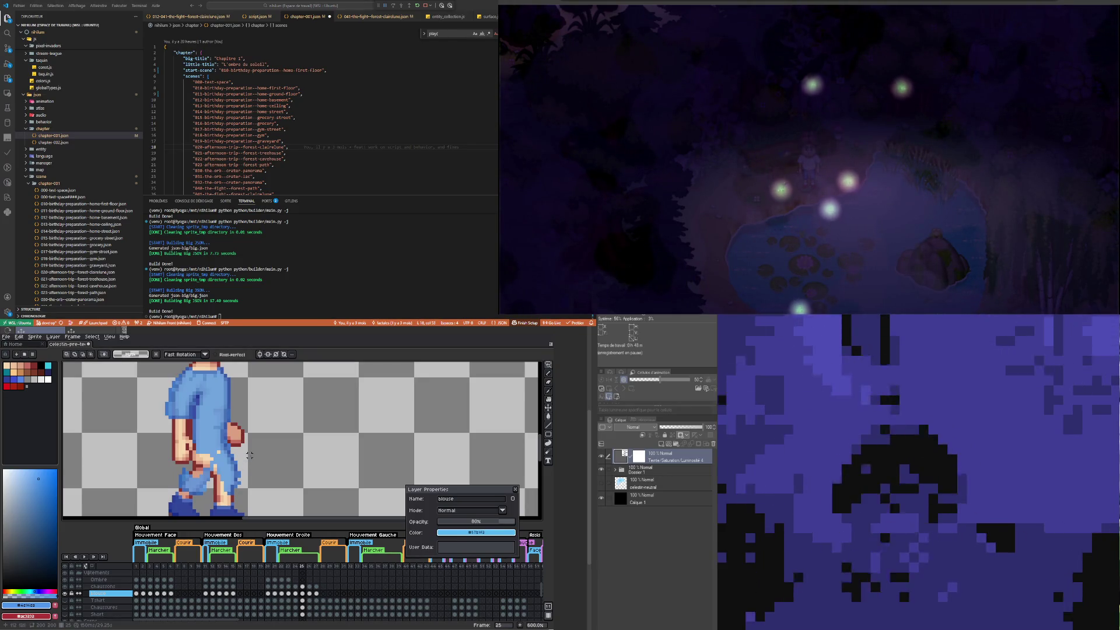
{"action": "scroll", "coordinate": [246, 461], "scroll_direction": "down", "scroll_amount": 2}
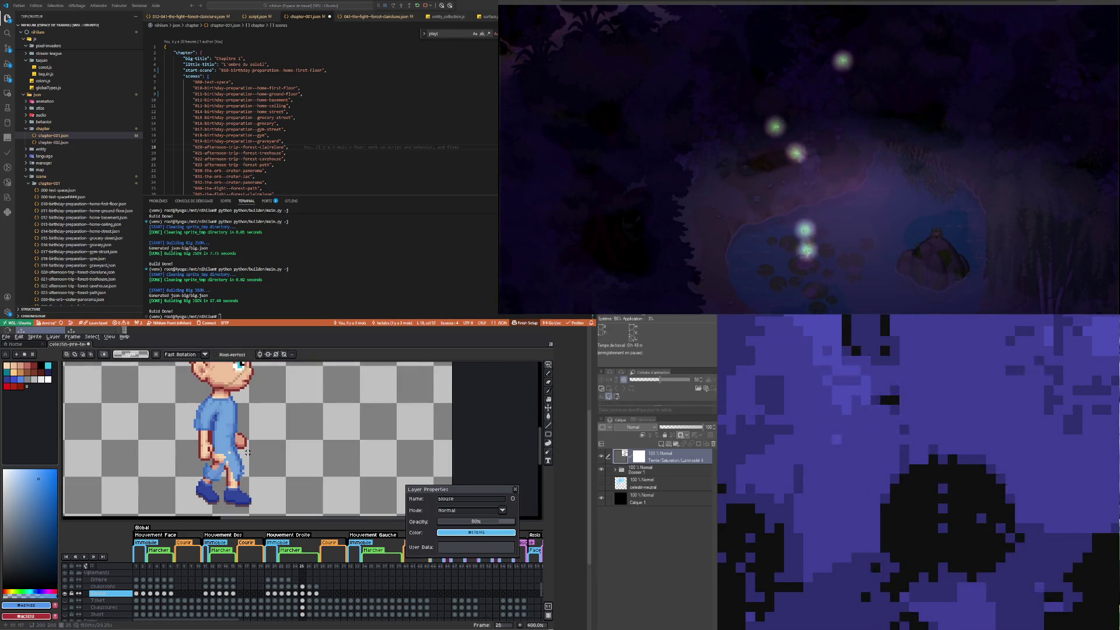
{"action": "scroll", "coordinate": [236, 476], "scroll_direction": "down", "scroll_amount": 2}
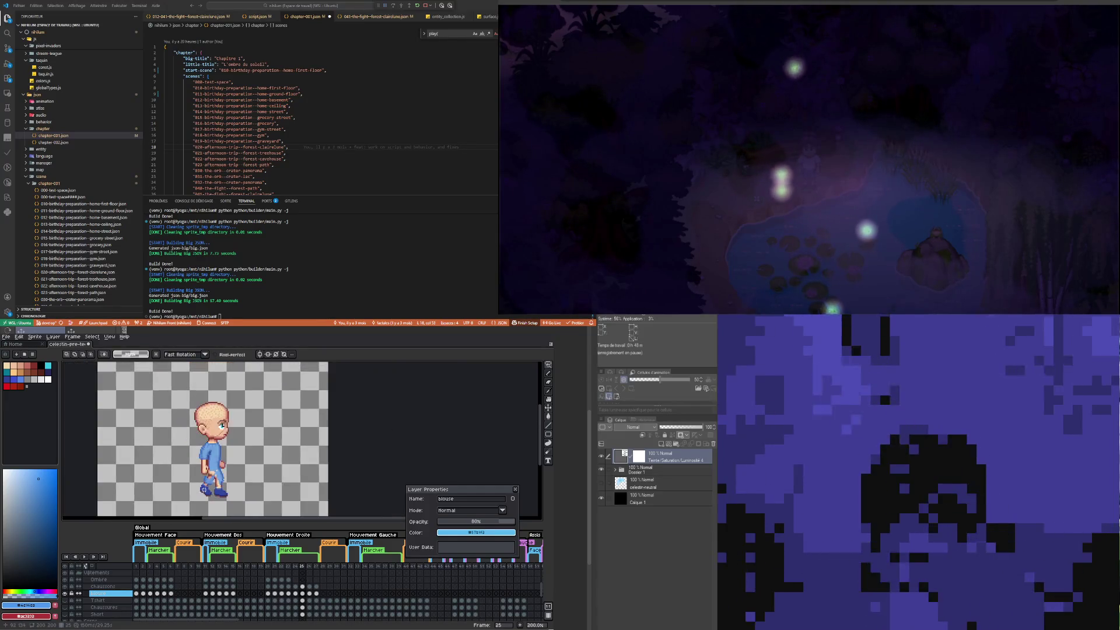
{"action": "scroll", "coordinate": [265, 483], "scroll_direction": "up", "scroll_amount": 3}
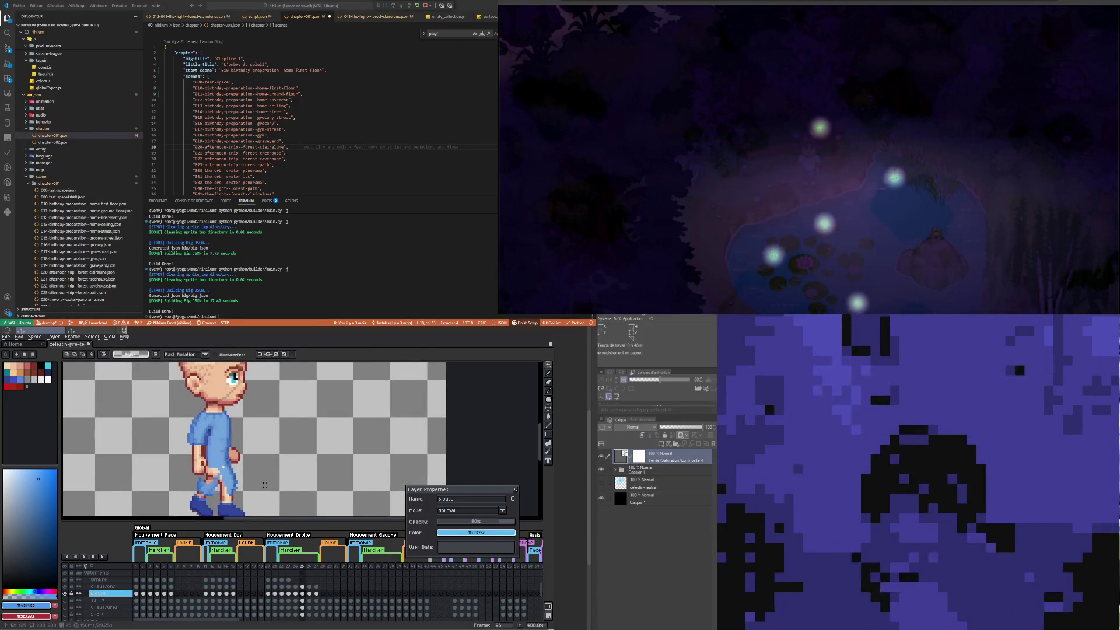
{"action": "scroll", "coordinate": [253, 464], "scroll_direction": "down", "scroll_amount": 2}
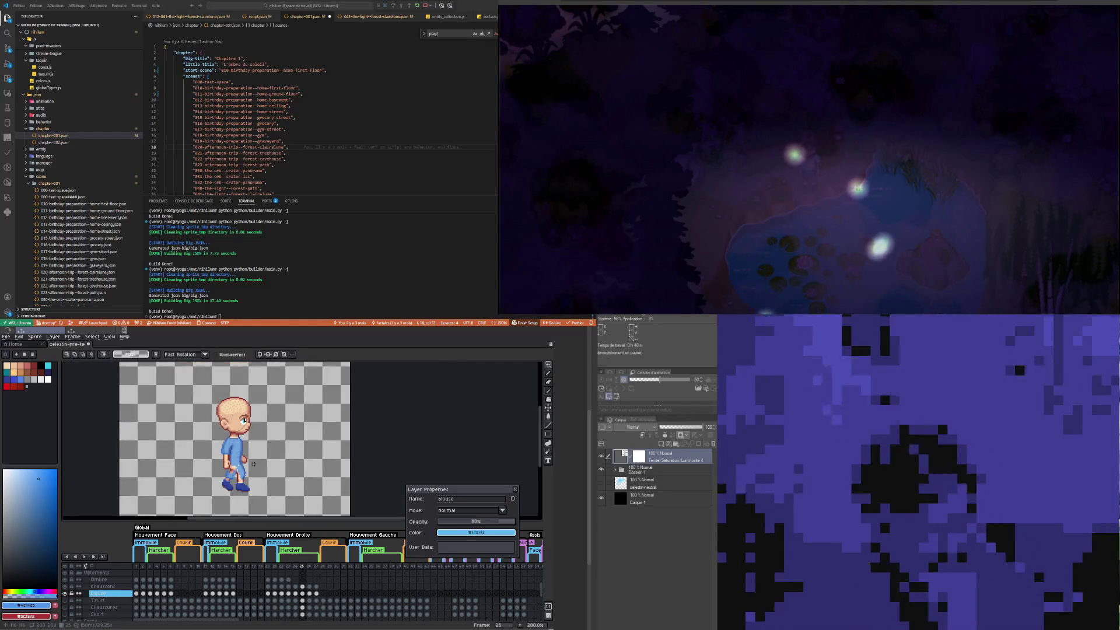
{"action": "scroll", "coordinate": [254, 464], "scroll_direction": "up", "scroll_amount": 3}
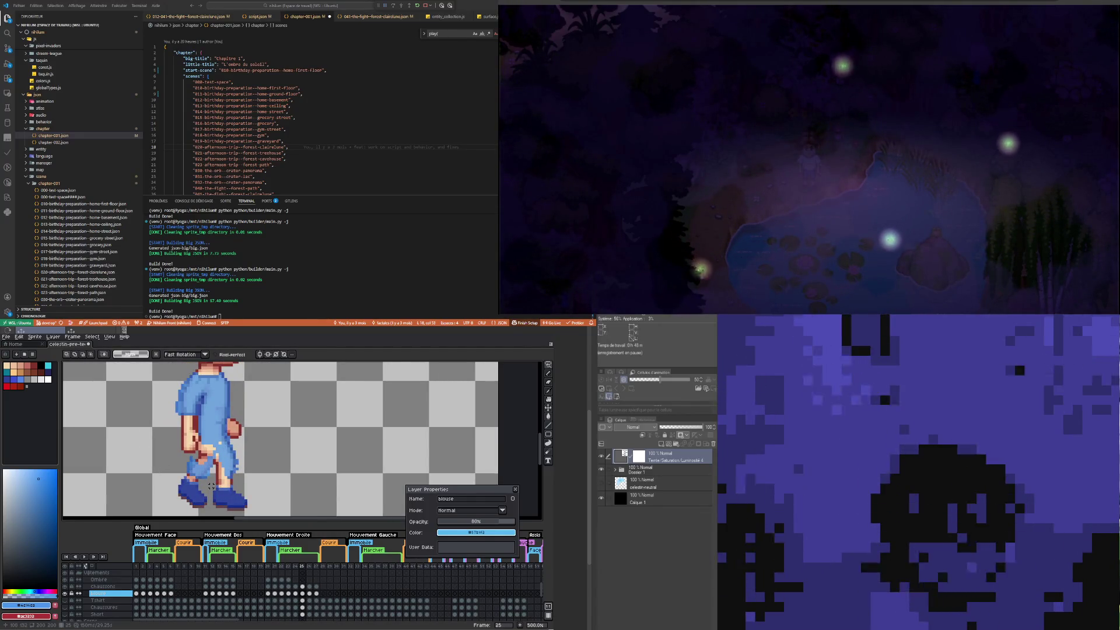
{"action": "scroll", "coordinate": [304, 486], "scroll_direction": "down", "scroll_amount": 1}
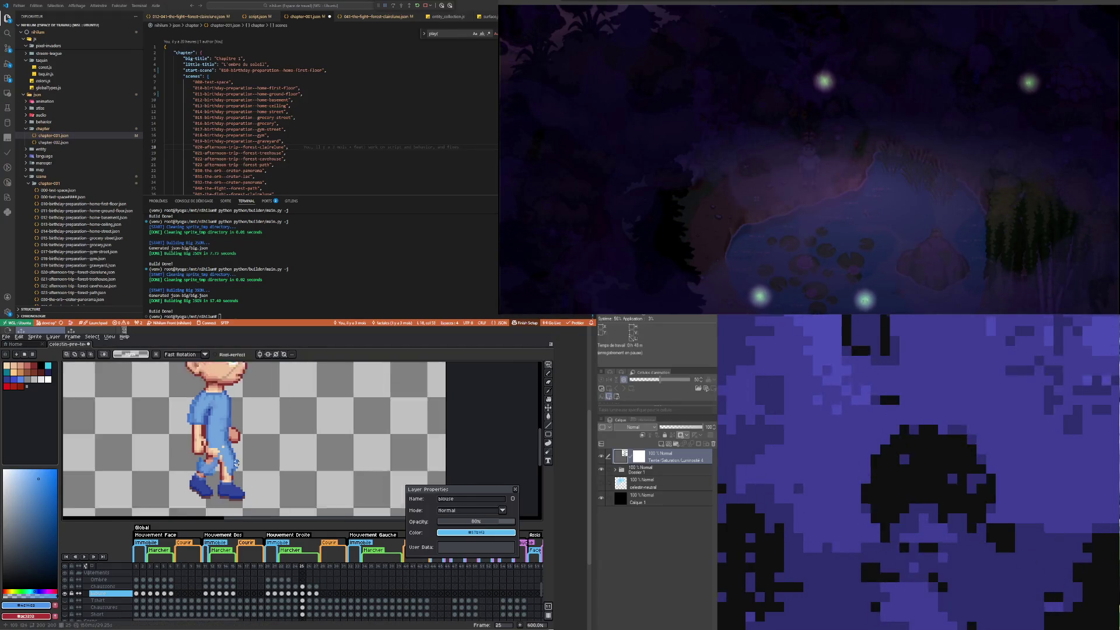
{"action": "scroll", "coordinate": [245, 485], "scroll_direction": "up", "scroll_amount": 1}
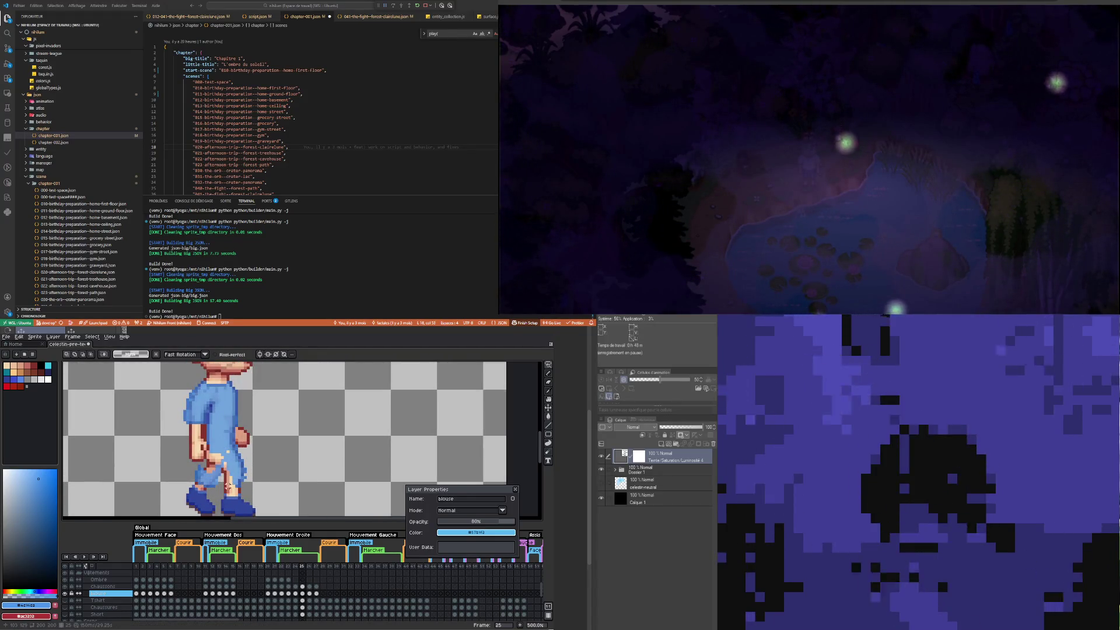
{"action": "scroll", "coordinate": [231, 486], "scroll_direction": "up", "scroll_amount": 1}
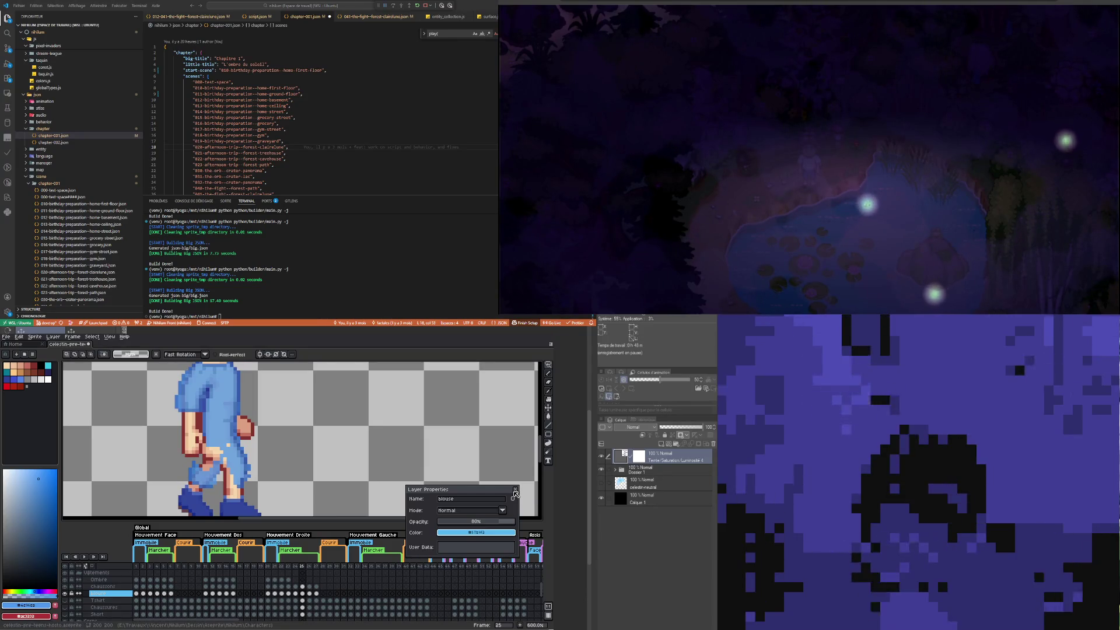
{"action": "left_click", "coordinate": [515, 489]}
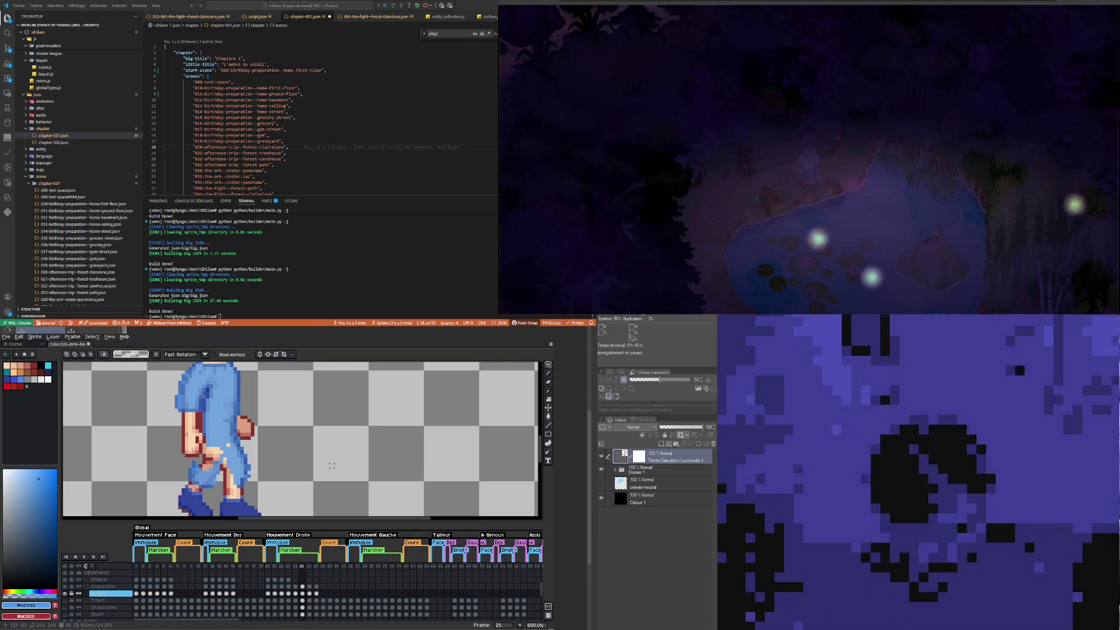
Step: Pencil blouse blue over the exposed peach lower-body skin, then view frame 24
{"action": "key", "text": "b"}
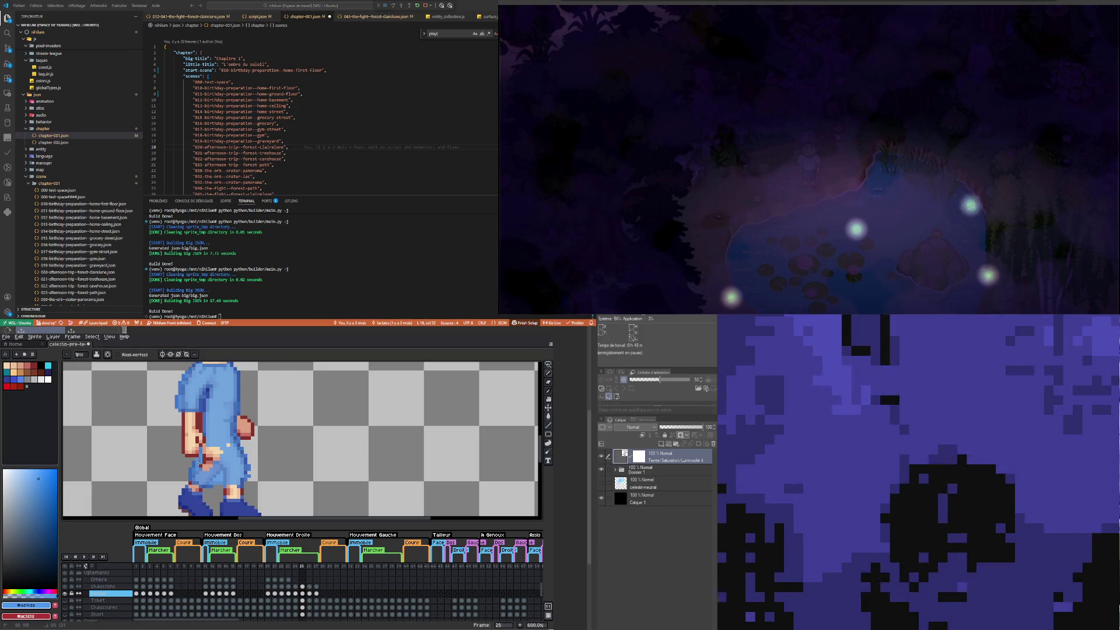
{"action": "left_click_drag", "start_coordinate": [201, 449], "coordinate": [213, 459]}
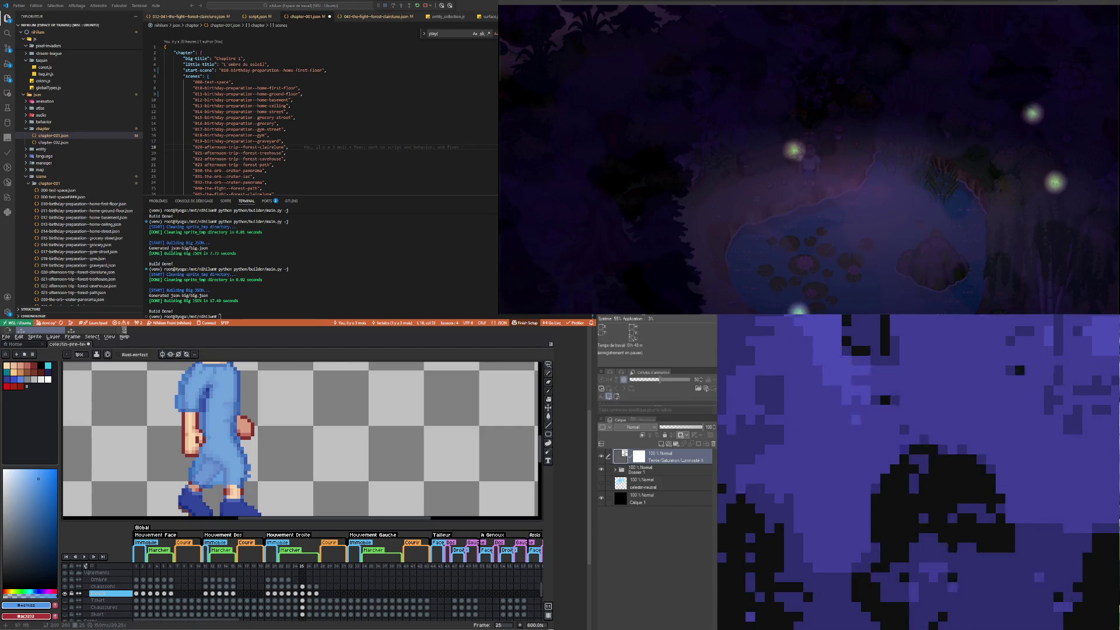
{"action": "key", "text": "e"}
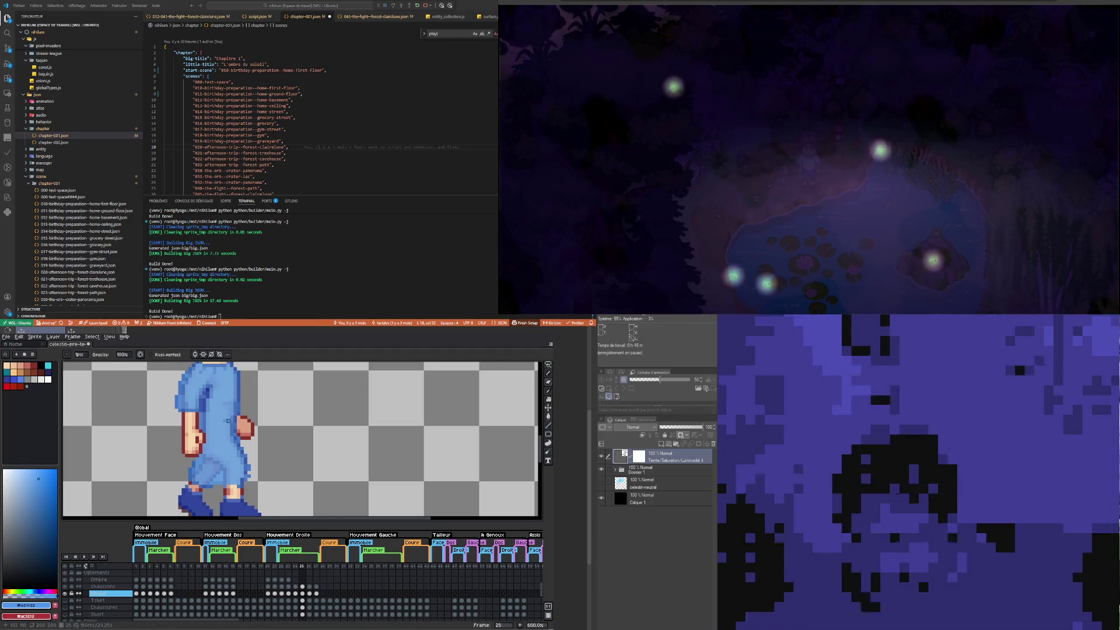
{"action": "scroll", "coordinate": [212, 424], "scroll_direction": "down", "scroll_amount": 2}
{"action": "scroll", "coordinate": [212, 424], "scroll_direction": "down", "scroll_amount": 2}
{"action": "scroll", "coordinate": [212, 423], "scroll_direction": "up", "scroll_amount": 2}
{"action": "left_click", "coordinate": [296, 593]}
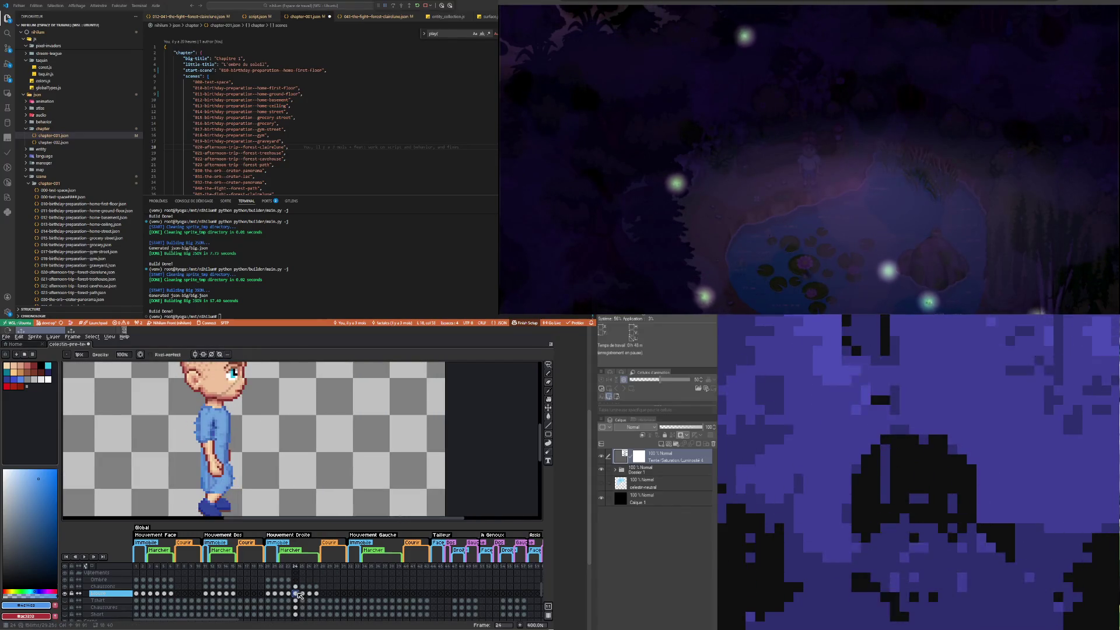
Step: Step from frame 24 through frame 25 to frame 26
{"action": "key", "text": "Right"}
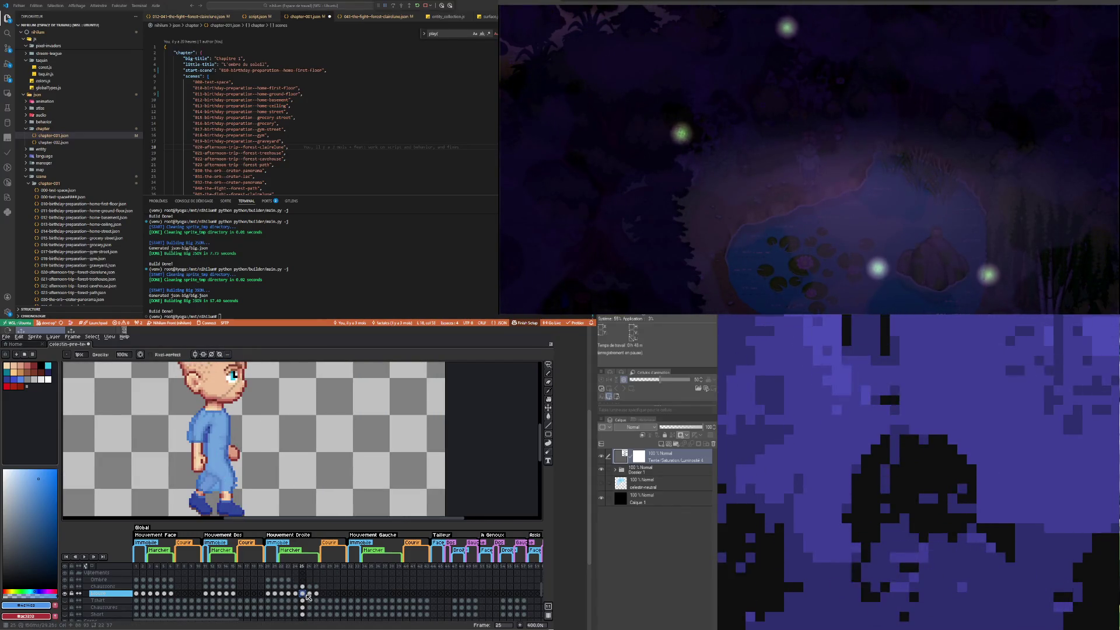
{"action": "left_click", "coordinate": [310, 594]}
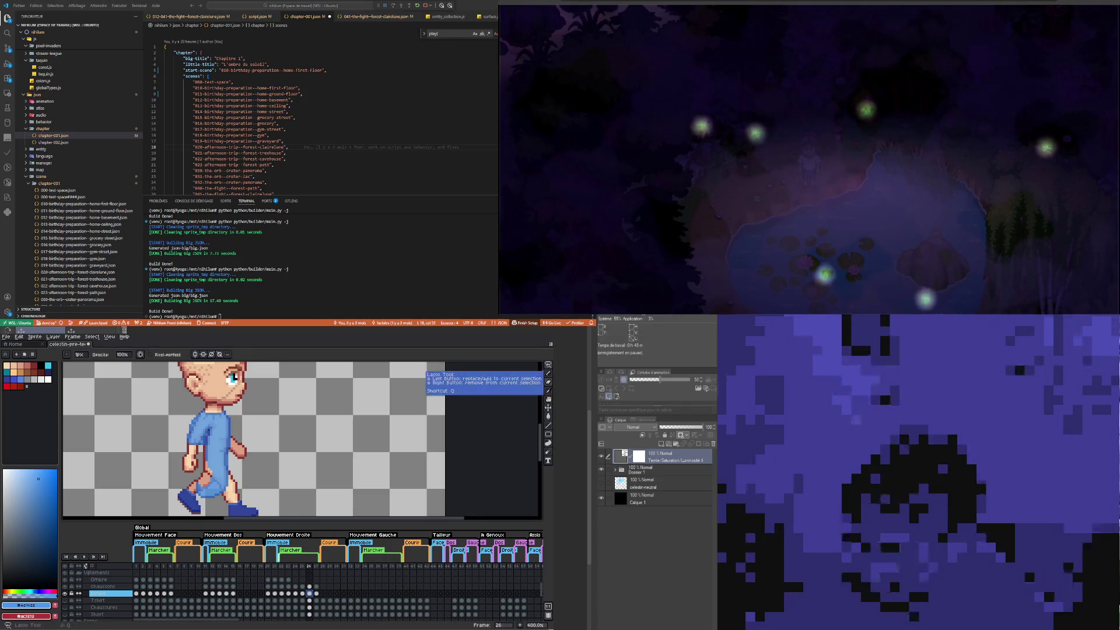
Step: Lasso the rear leg, rotate it to about 22° with a one-pixel nudge right, then marquee the foot
{"action": "left_click", "coordinate": [548, 365]}
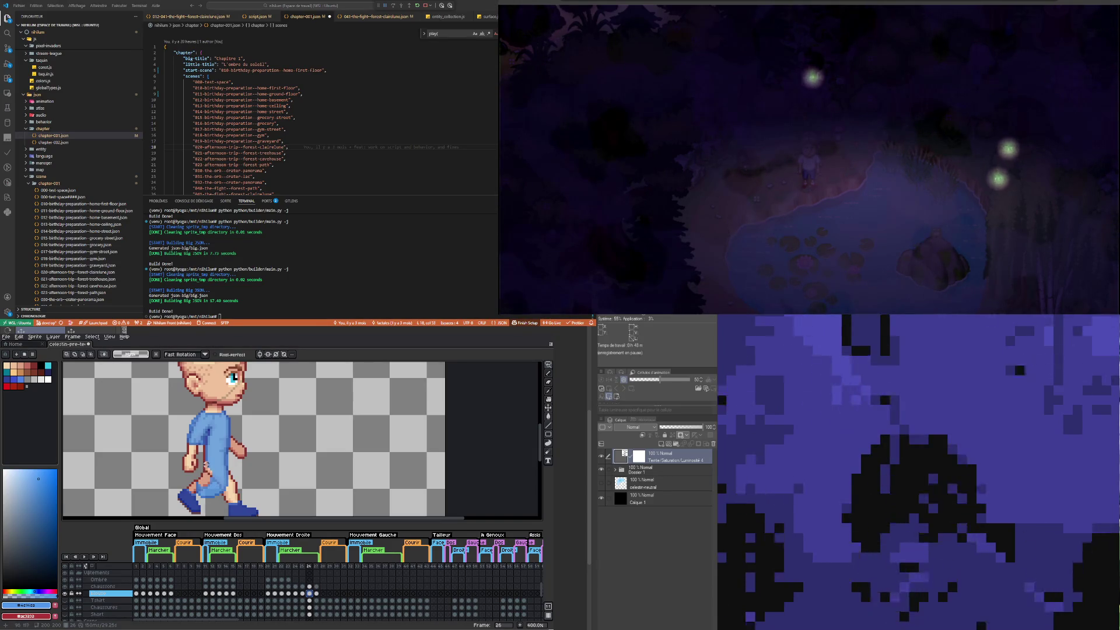
{"action": "left_click_drag", "start_coordinate": [202, 464], "coordinate": [241, 501]}
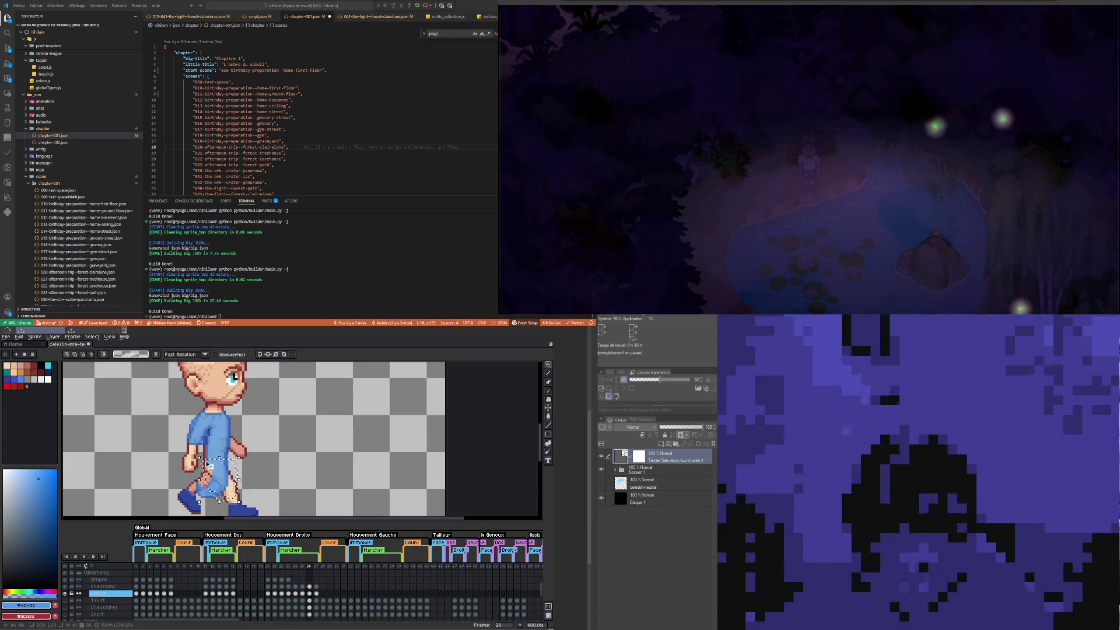
{"action": "left_click_drag", "start_coordinate": [241, 501], "coordinate": [261, 503]}
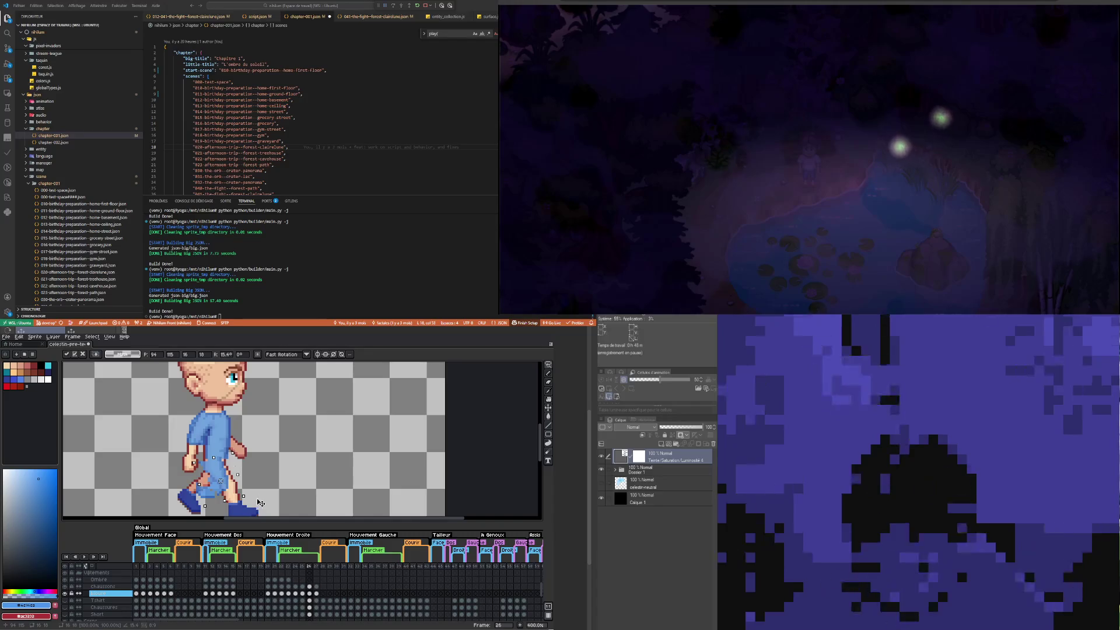
{"action": "key", "text": "Right"}
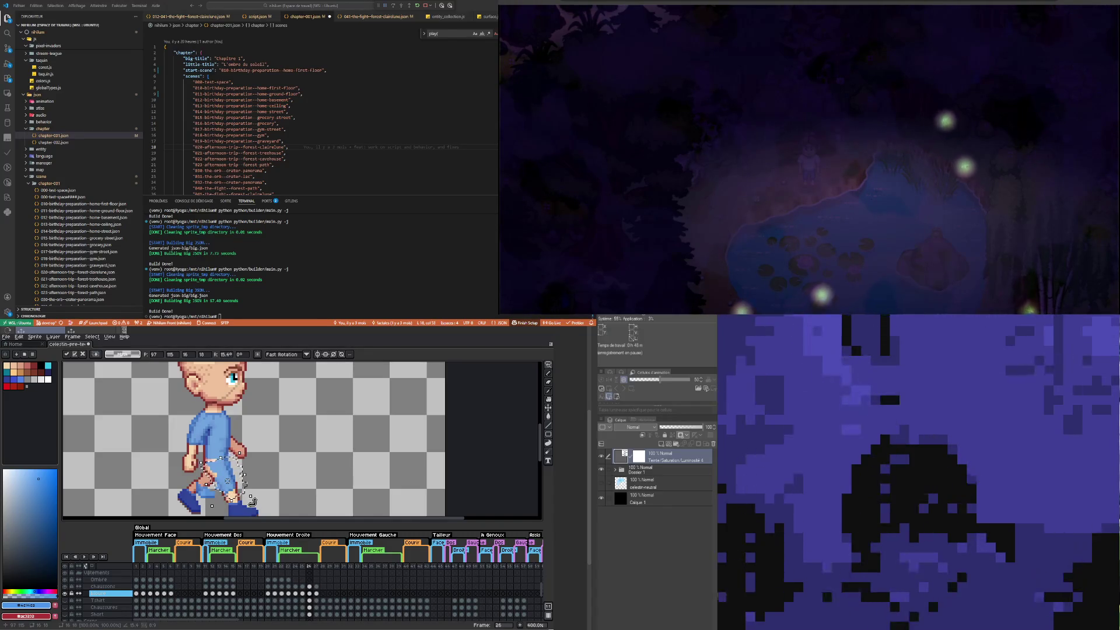
{"action": "left_click_drag", "start_coordinate": [250, 497], "coordinate": [262, 502]}
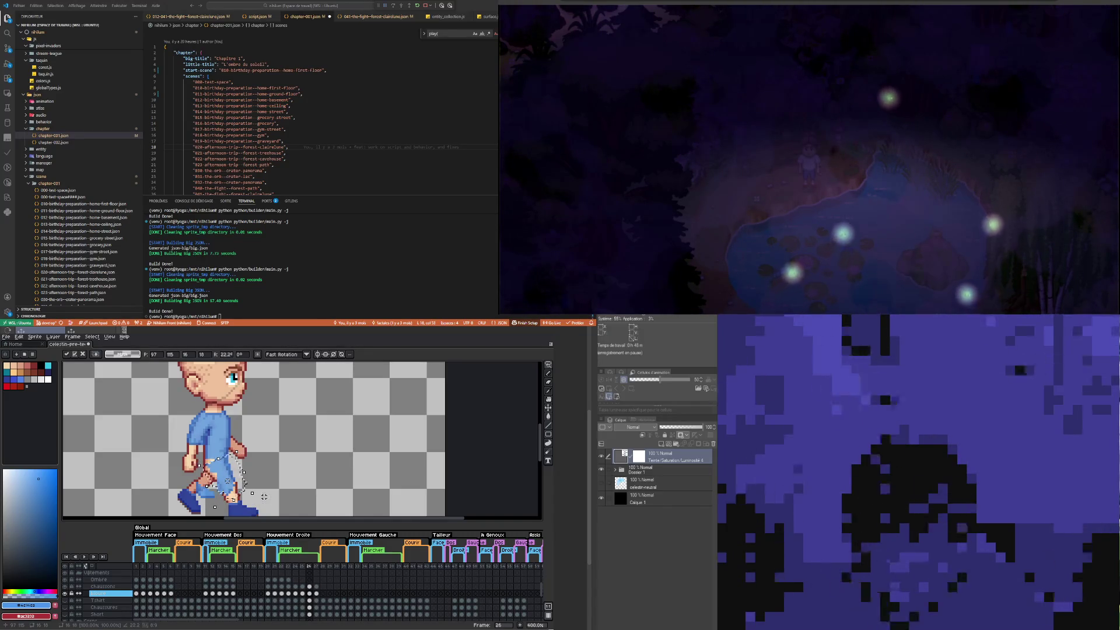
{"action": "key", "text": "Return"}
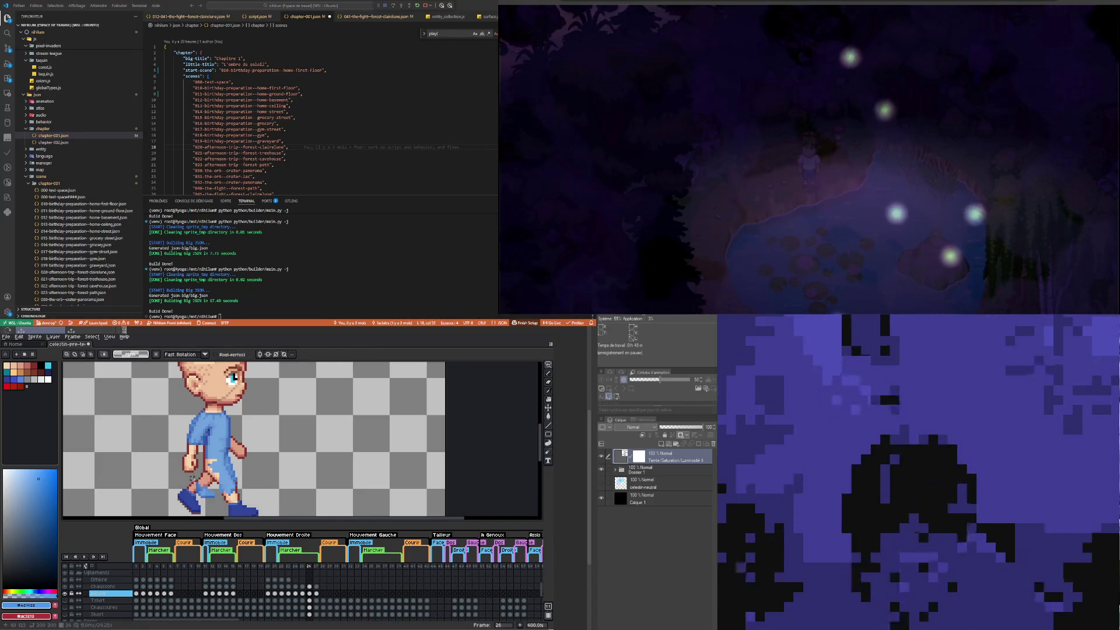
{"action": "mouse_move", "coordinate": [179, 474]}
{"action": "left_mouse_down"}
{"action": "mouse_move", "coordinate": [215, 502]}
{"action": "mouse_move", "coordinate": [226, 476]}
{"action": "mouse_move", "coordinate": [229, 485]}
{"action": "left_mouse_up"}
Step: Commit the foot rotation in frame 26 and touch up the blouse pixels with the Pencil
{"action": "left_click", "coordinate": [268, 473]}
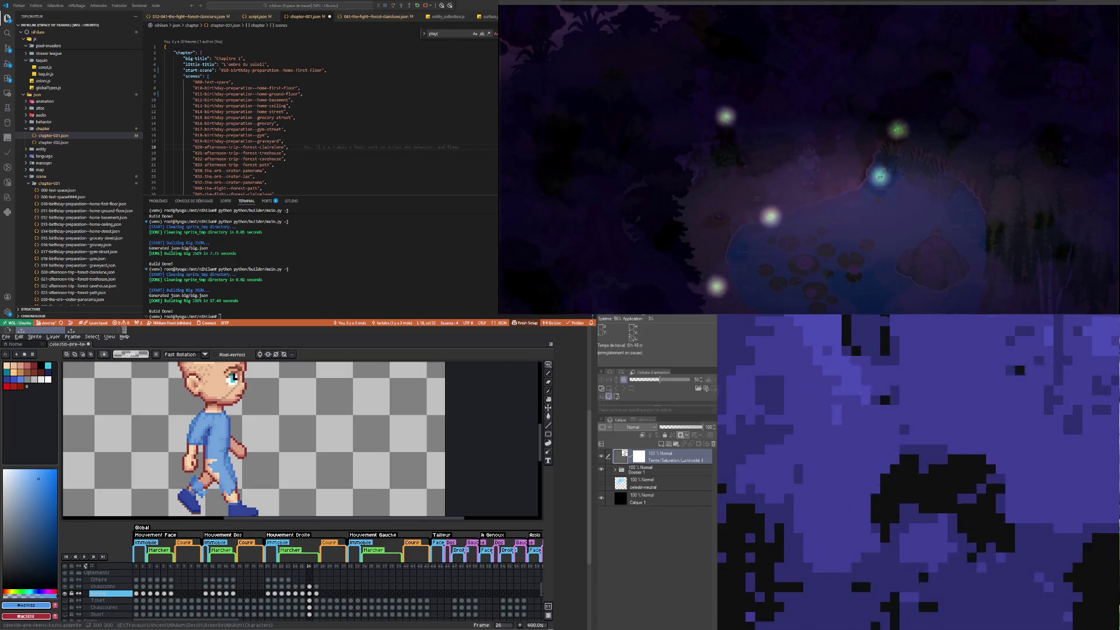
{"action": "key", "text": "b"}
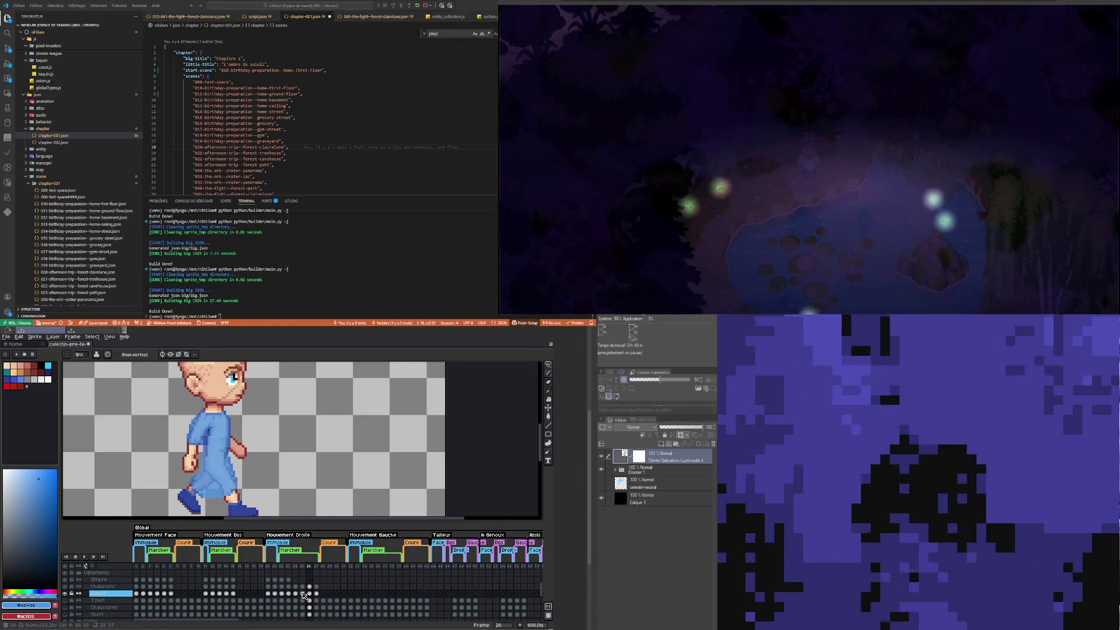
Step: Step from frame 25 through to walk frame 27 in the timeline
{"action": "left_click", "coordinate": [302, 593]}
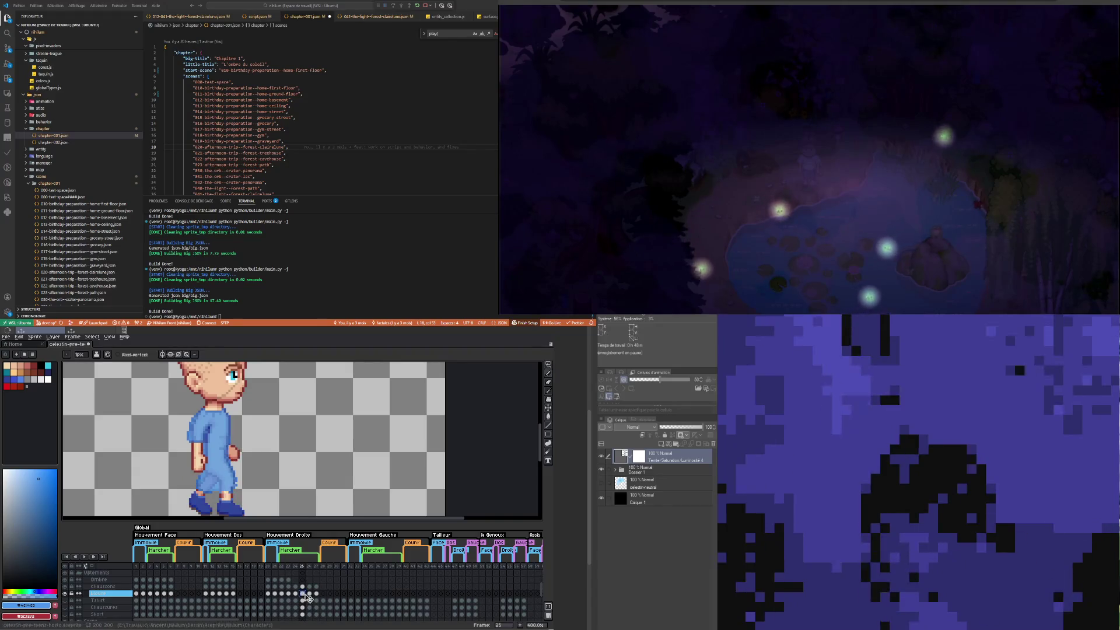
{"action": "left_click", "coordinate": [309, 594]}
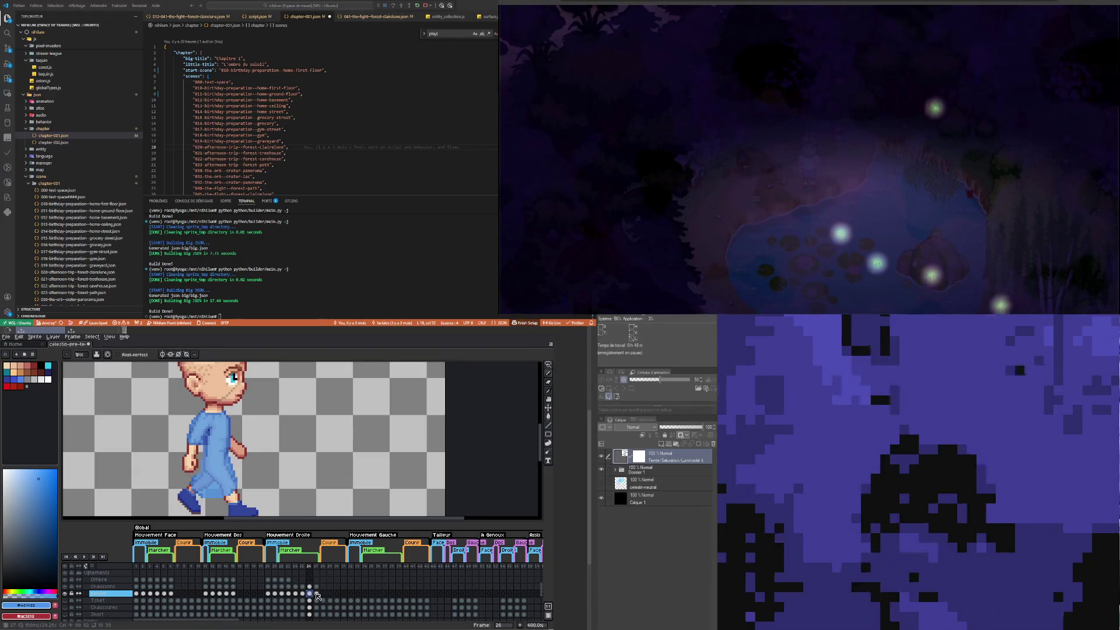
{"action": "left_click", "coordinate": [316, 593]}
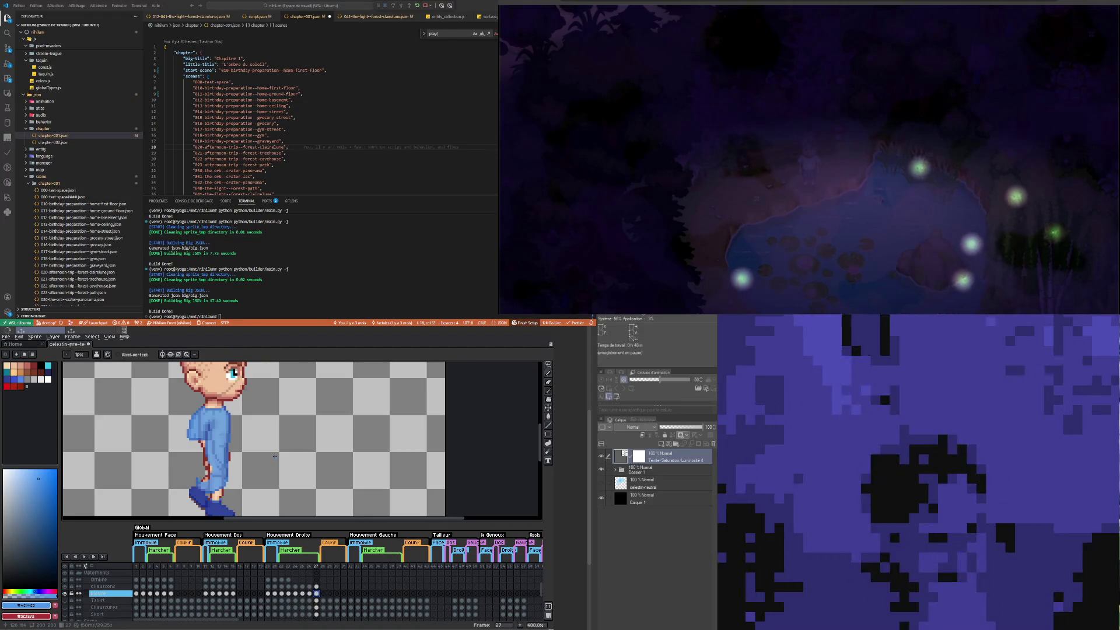
{"action": "left_click", "coordinate": [548, 365]}
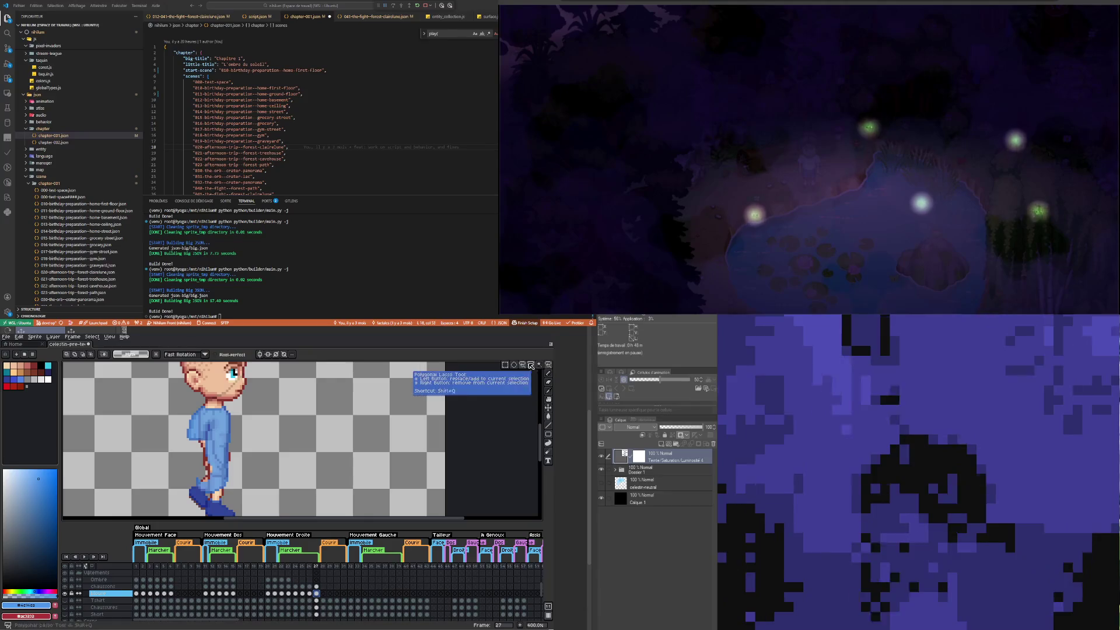
{"action": "scroll", "coordinate": [254, 451], "scroll_direction": "up", "scroll_amount": 1}
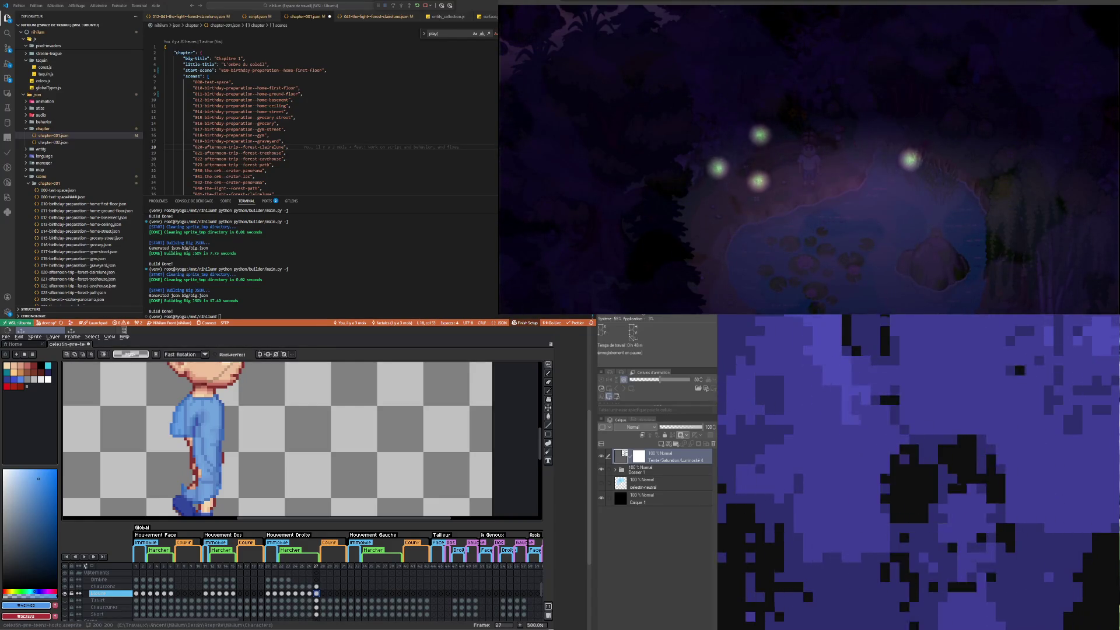
{"action": "scroll", "coordinate": [165, 415], "scroll_direction": "down", "scroll_amount": 2}
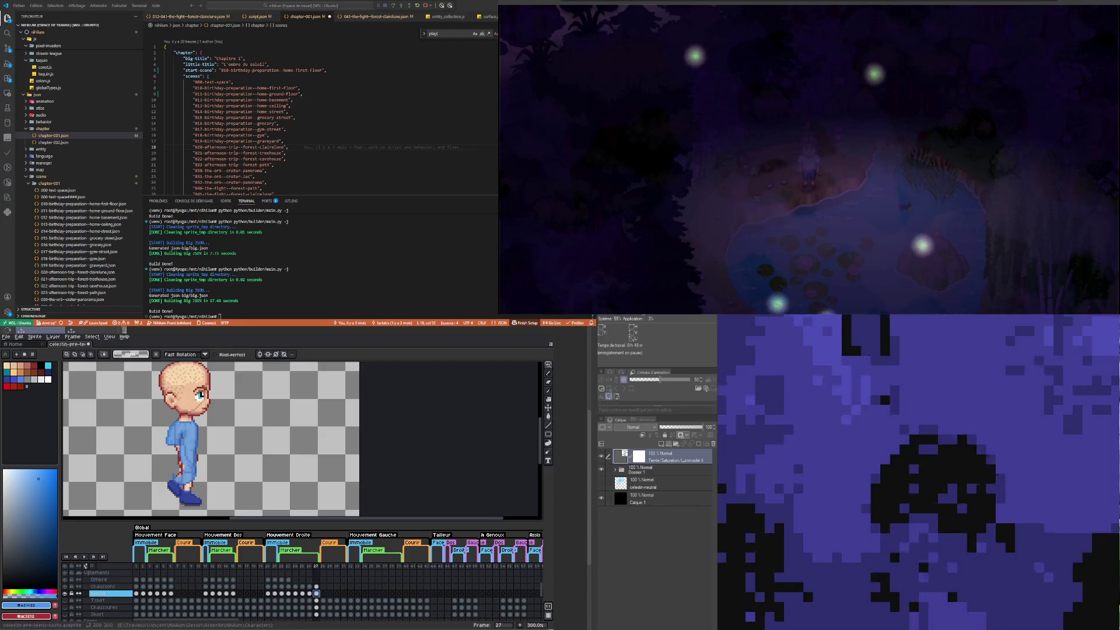
{"action": "left_click", "coordinate": [310, 593]}
Step: Lasso the arm in frame 27, rotate it 17.3°, commit, then retouch its pixels with the Pencil
{"action": "left_click", "coordinate": [316, 593]}
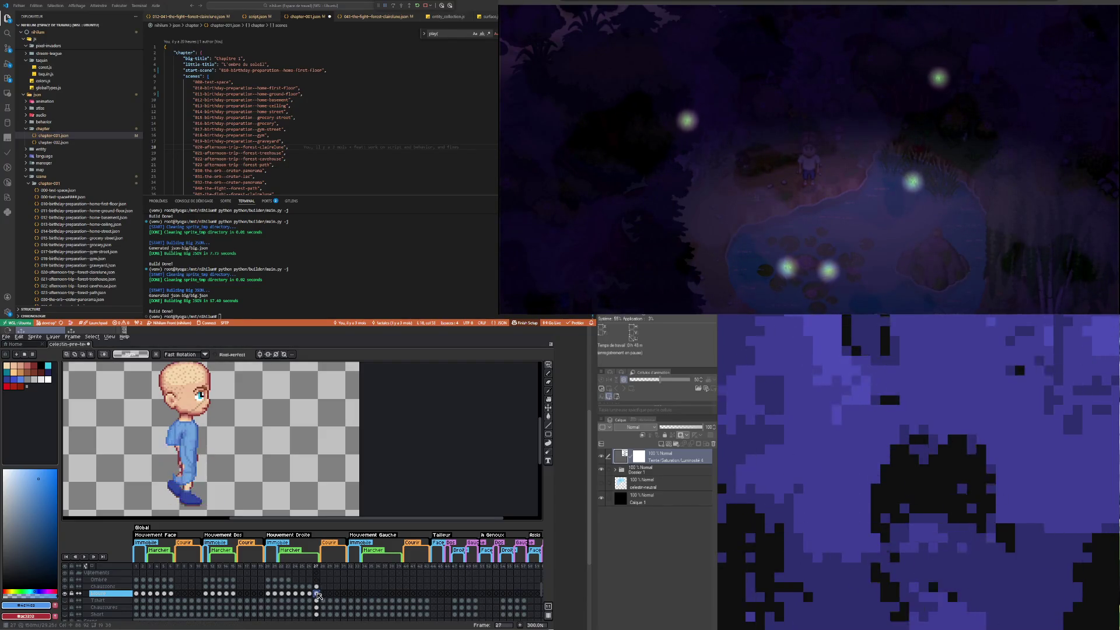
{"action": "scroll", "coordinate": [214, 488], "scroll_direction": "up", "scroll_amount": 2}
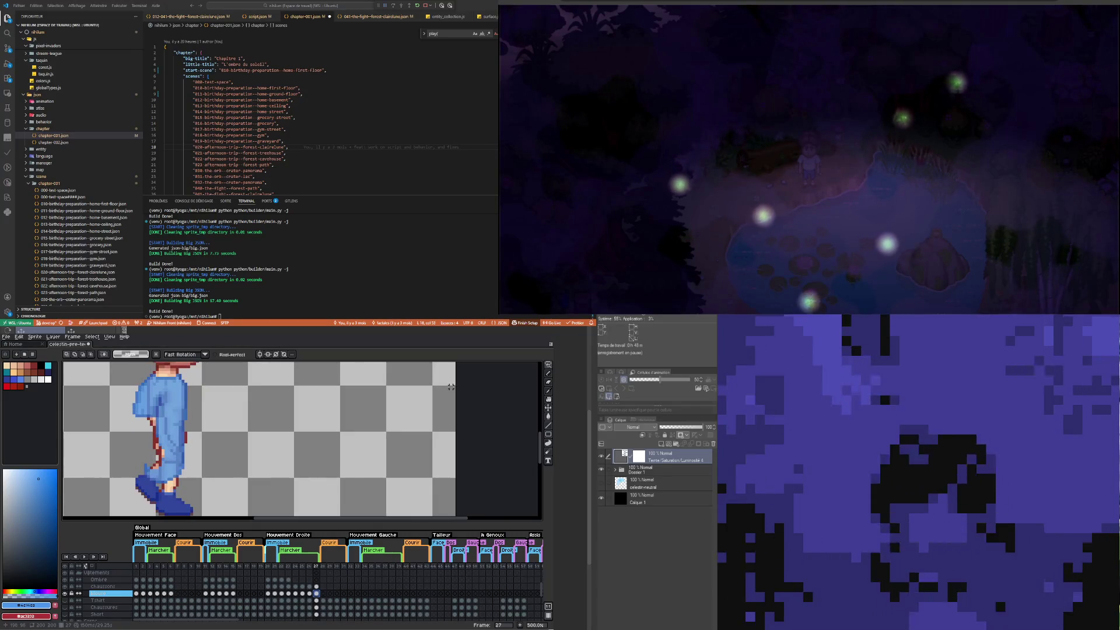
{"action": "left_click", "coordinate": [551, 364]}
{"action": "mouse_move", "coordinate": [146, 372]}
{"action": "left_mouse_down"}
{"action": "mouse_move", "coordinate": [128, 401]}
{"action": "mouse_move", "coordinate": [144, 420]}
{"action": "left_mouse_up"}
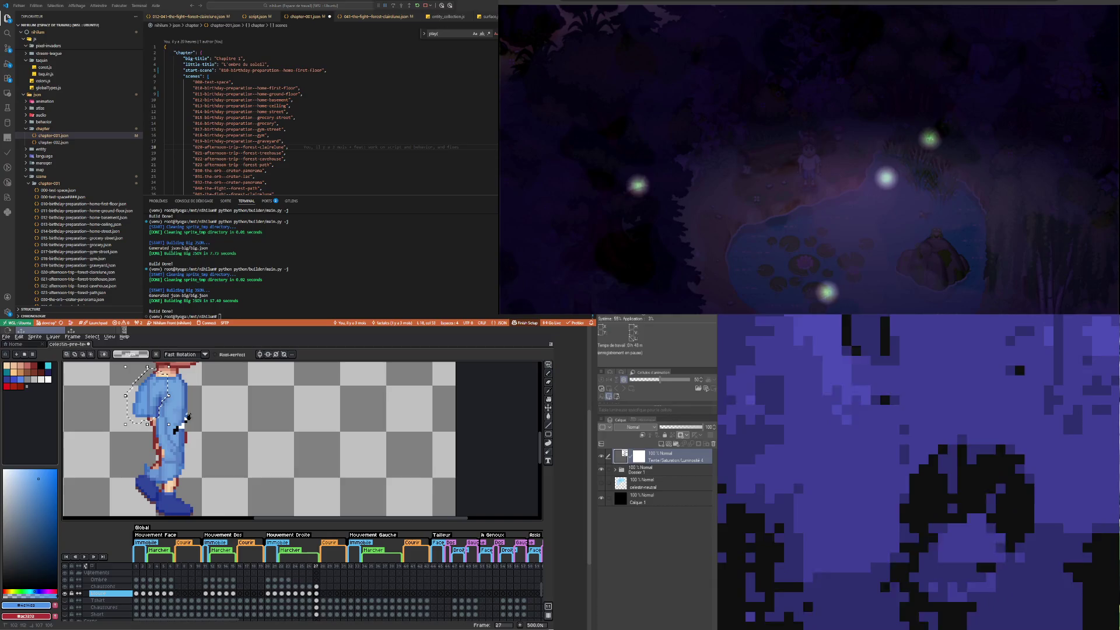
{"action": "key", "text": "ctrl+z"}
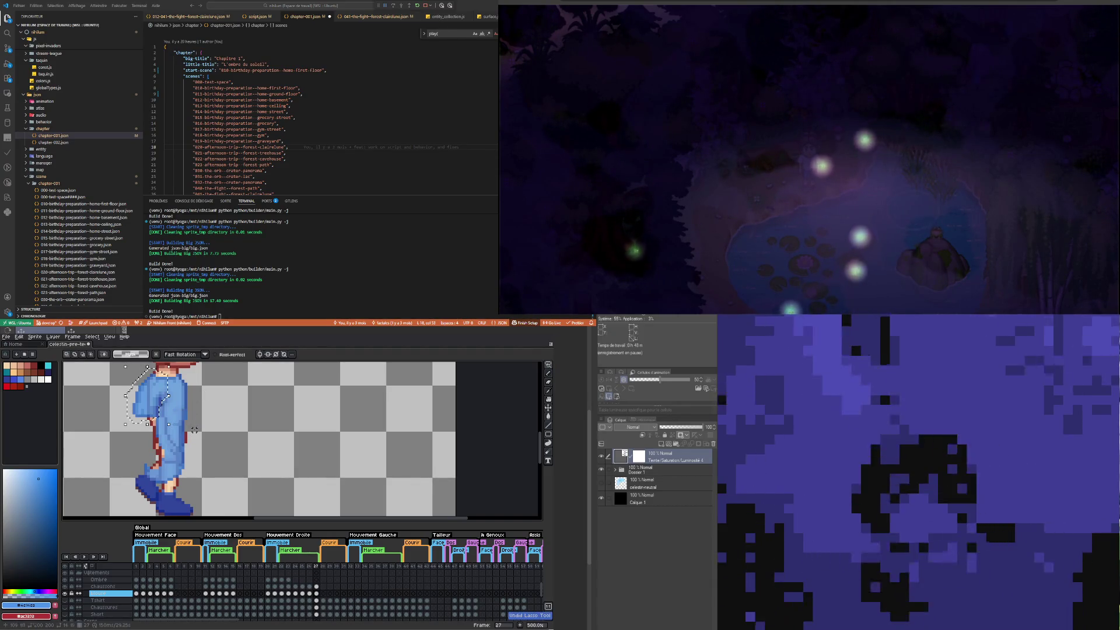
{"action": "left_click_drag", "start_coordinate": [173, 427], "coordinate": [197, 402]}
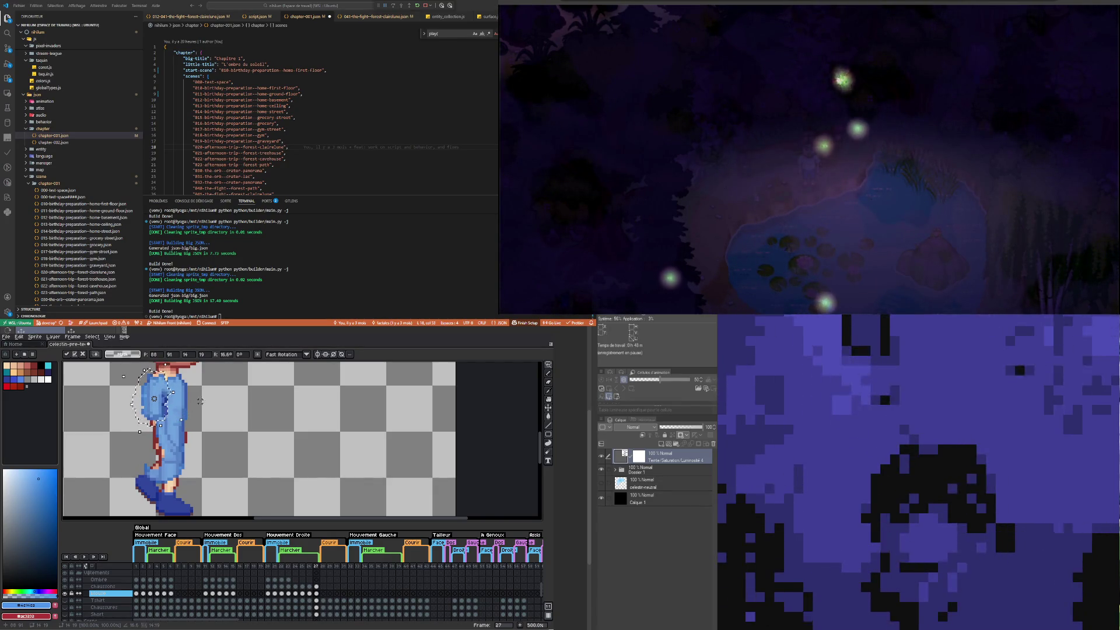
{"action": "left_click", "coordinate": [209, 408]}
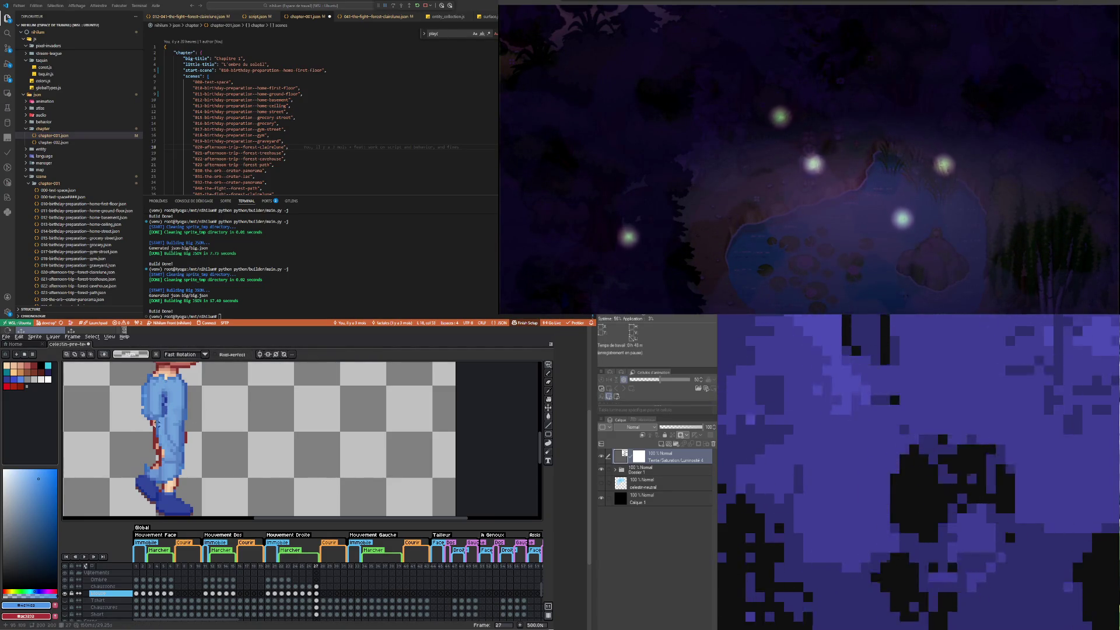
{"action": "key", "text": "b"}
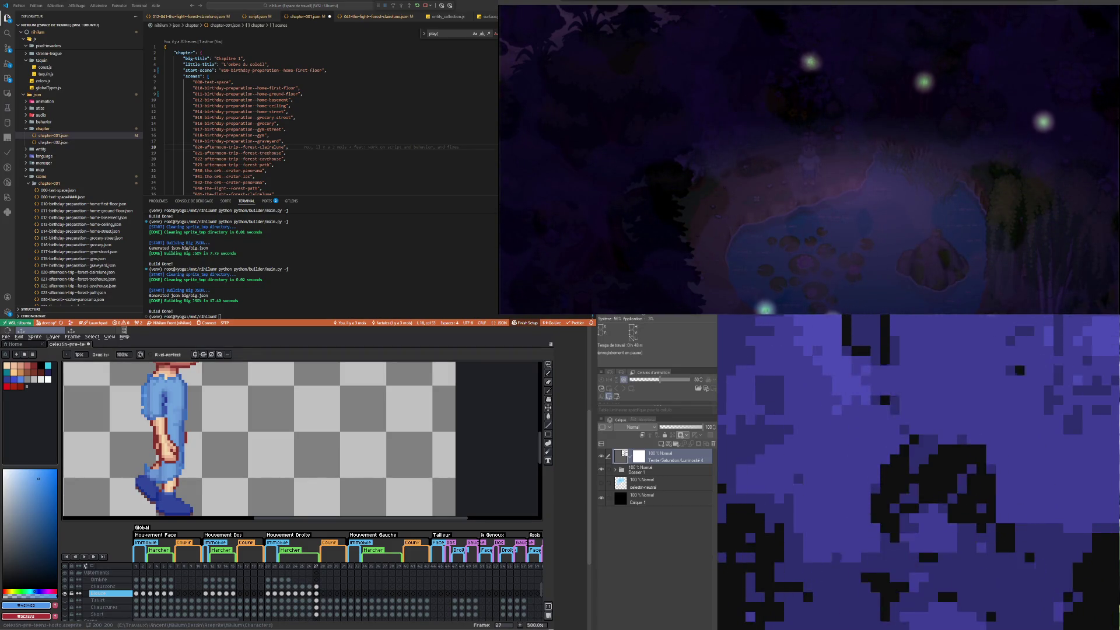
{"action": "scroll", "coordinate": [196, 487], "scroll_direction": "down", "scroll_amount": 2}
Step: Lasso the character's feet in frame 27 and rotate them slightly further
{"action": "left_click_drag", "start_coordinate": [197, 487], "coordinate": [201, 483]}
{"action": "scroll", "coordinate": [200, 483], "scroll_direction": "up", "scroll_amount": 2}
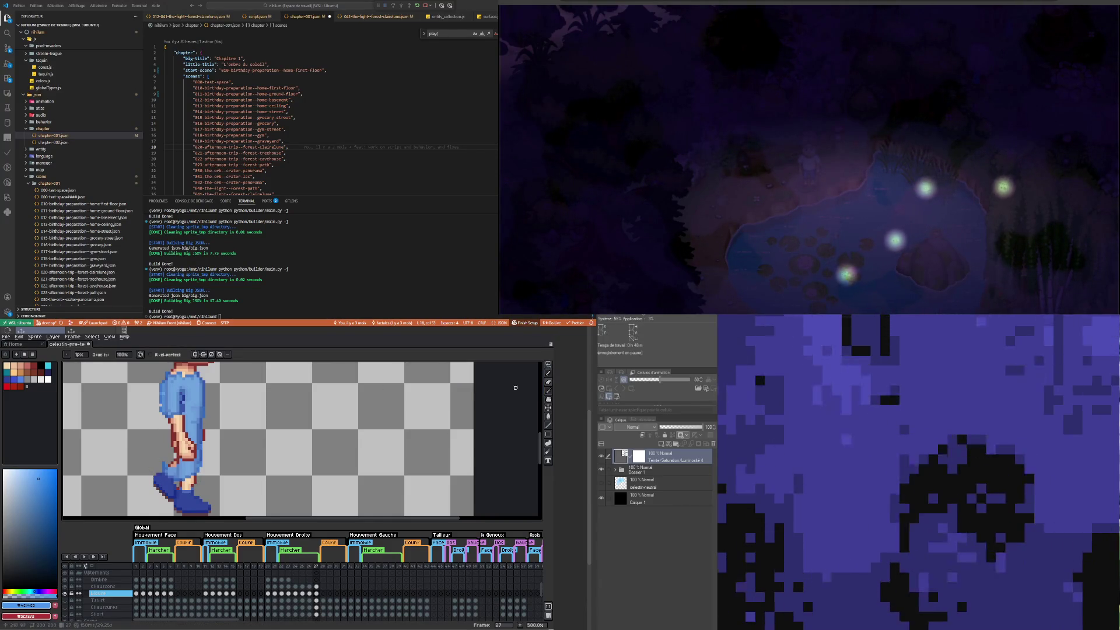
{"action": "left_click", "coordinate": [548, 364]}
{"action": "left_click", "coordinate": [527, 366]}
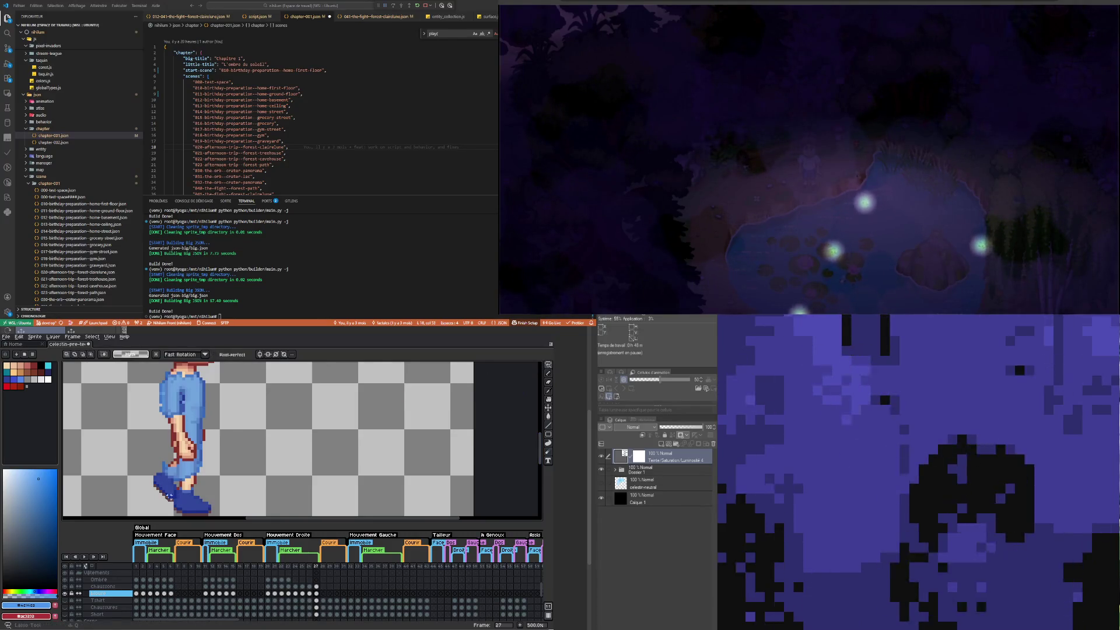
{"action": "mouse_move", "coordinate": [150, 477]}
{"action": "left_mouse_down"}
{"action": "mouse_move", "coordinate": [185, 470]}
{"action": "mouse_move", "coordinate": [153, 493]}
{"action": "left_mouse_up"}
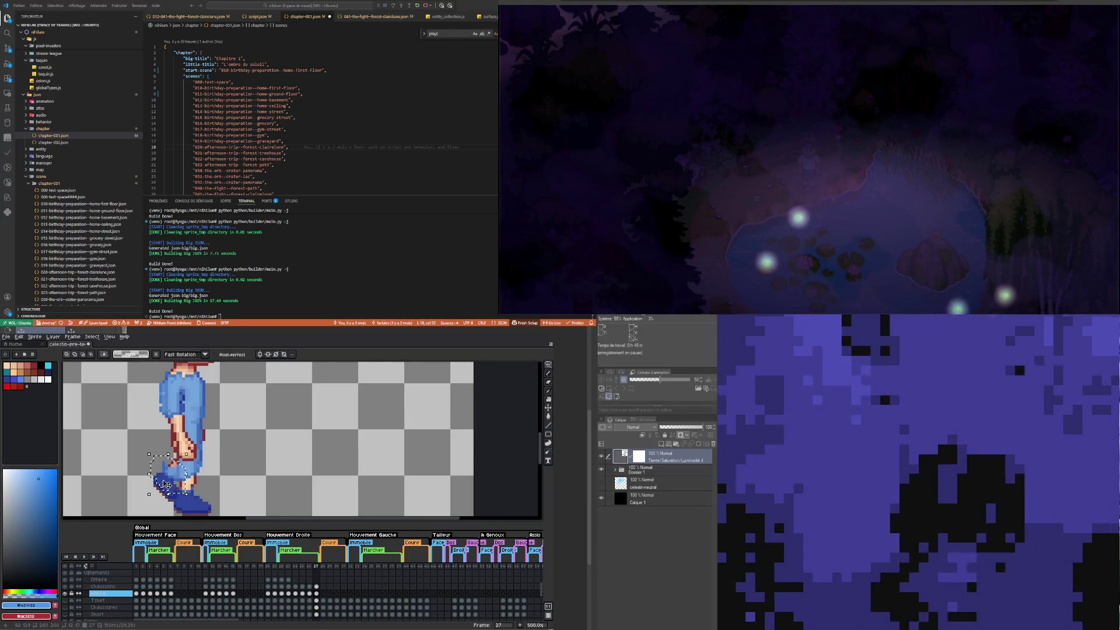
{"action": "left_click_drag", "start_coordinate": [203, 465], "coordinate": [198, 459]}
{"action": "left_click", "coordinate": [229, 438]}
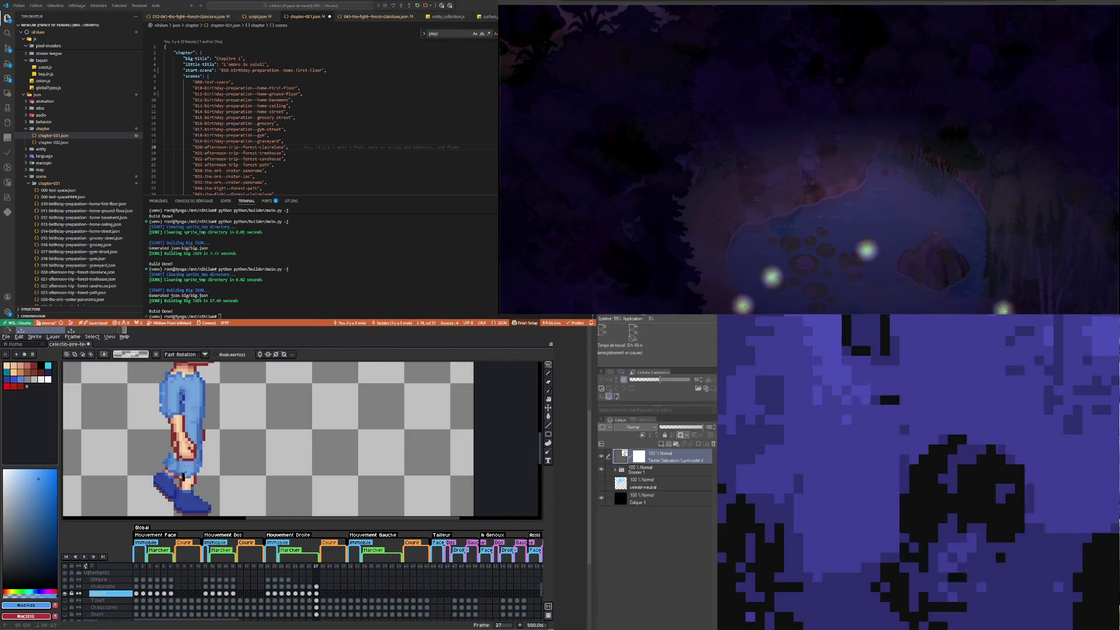
Step: Select the lower leg, rotate it about 10°, commit, and switch back to the Pencil
{"action": "left_click_drag", "start_coordinate": [183, 447], "coordinate": [190, 481]}
{"action": "left_click", "coordinate": [191, 482]}
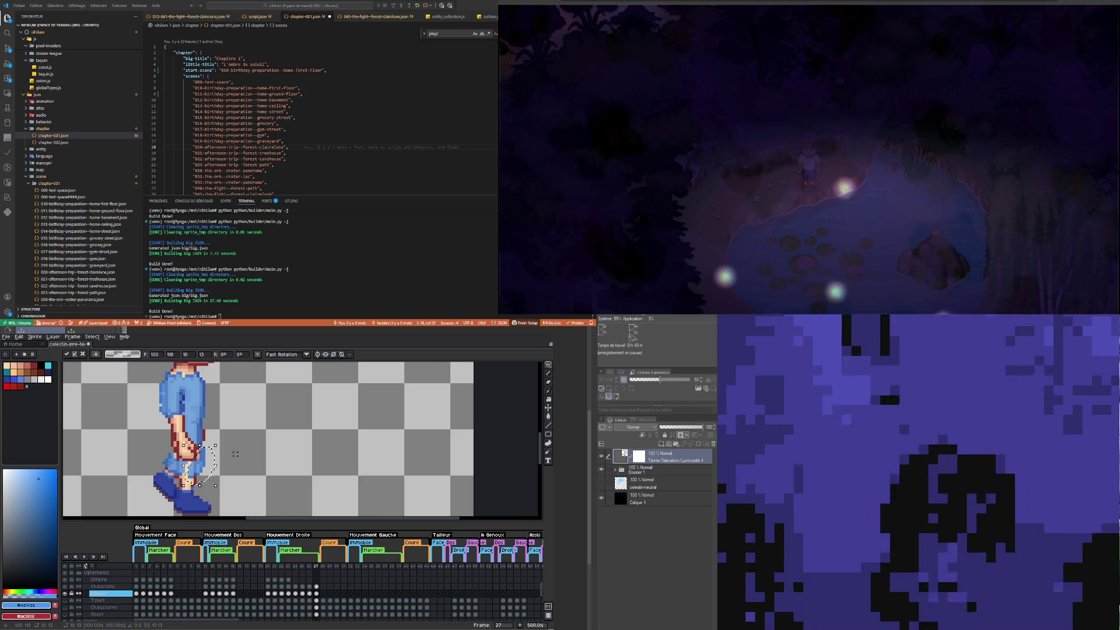
{"action": "left_click_drag", "start_coordinate": [215, 494], "coordinate": [218, 487]}
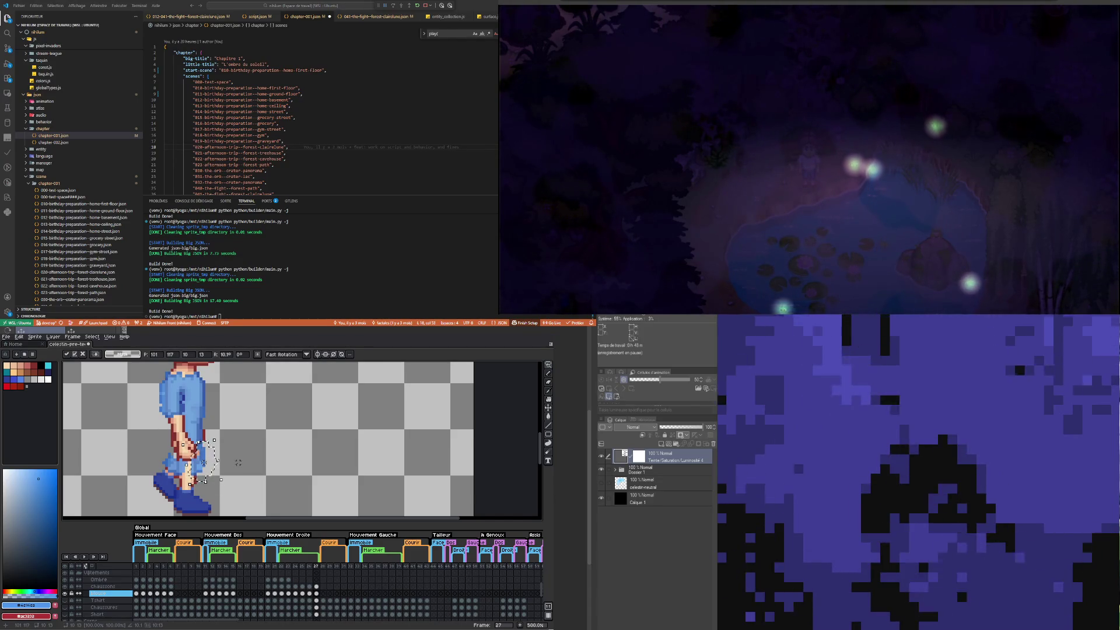
{"action": "left_click", "coordinate": [238, 465]}
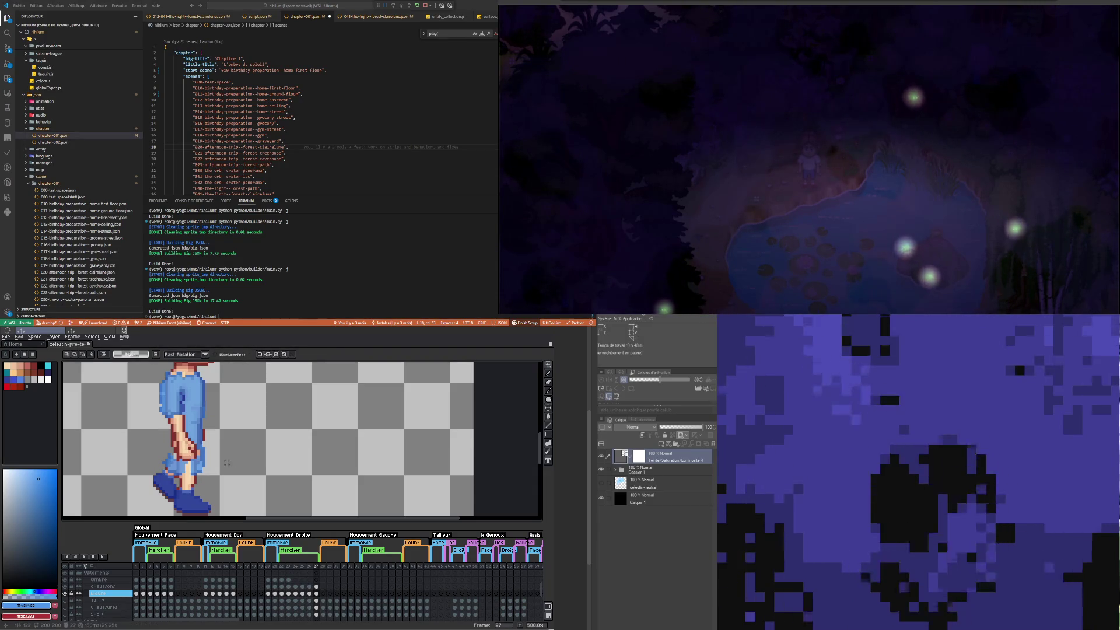
{"action": "key", "text": "b"}
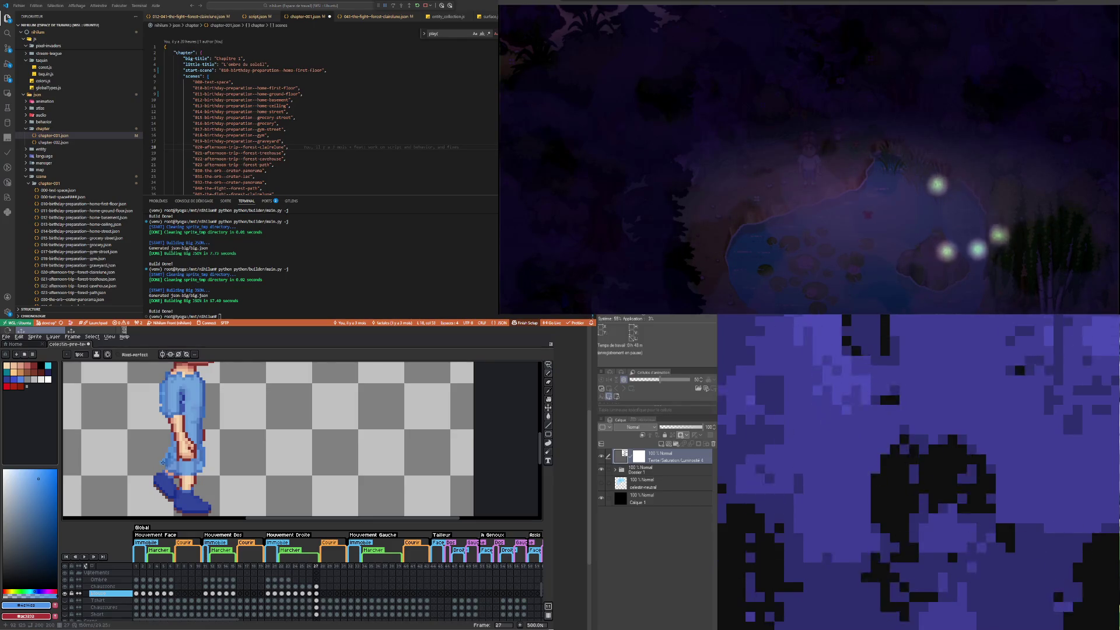
{"action": "scroll", "coordinate": [163, 463], "scroll_direction": "down", "scroll_amount": 3}
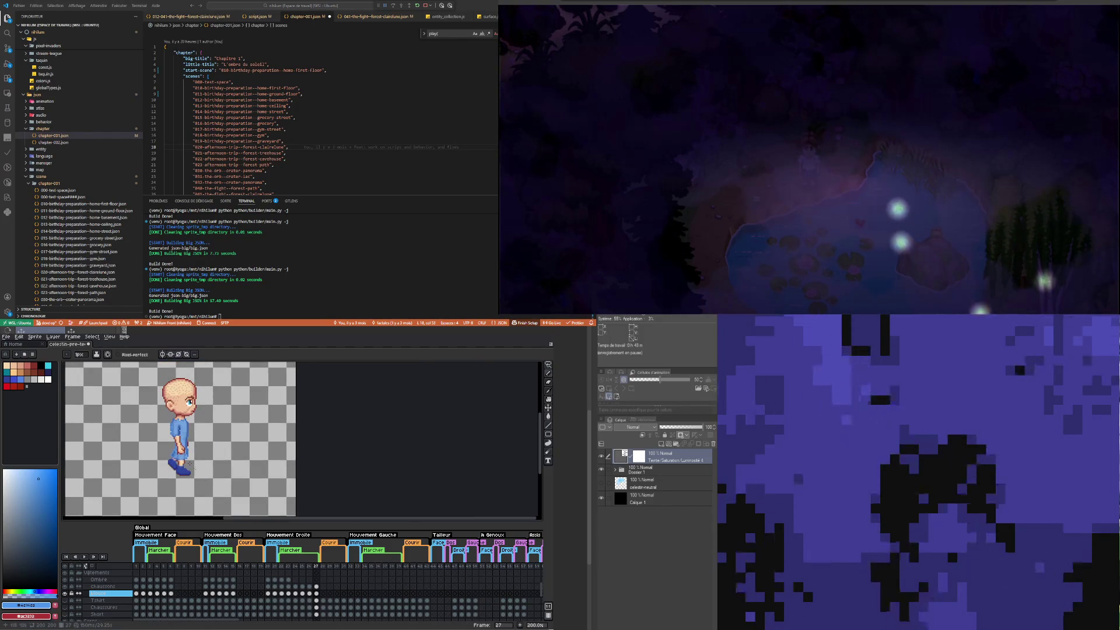
Step: Move frame 27's arm one pixel right, deselect, and open the blouse cel's properties
{"action": "scroll", "coordinate": [227, 482], "scroll_direction": "down", "scroll_amount": 1}
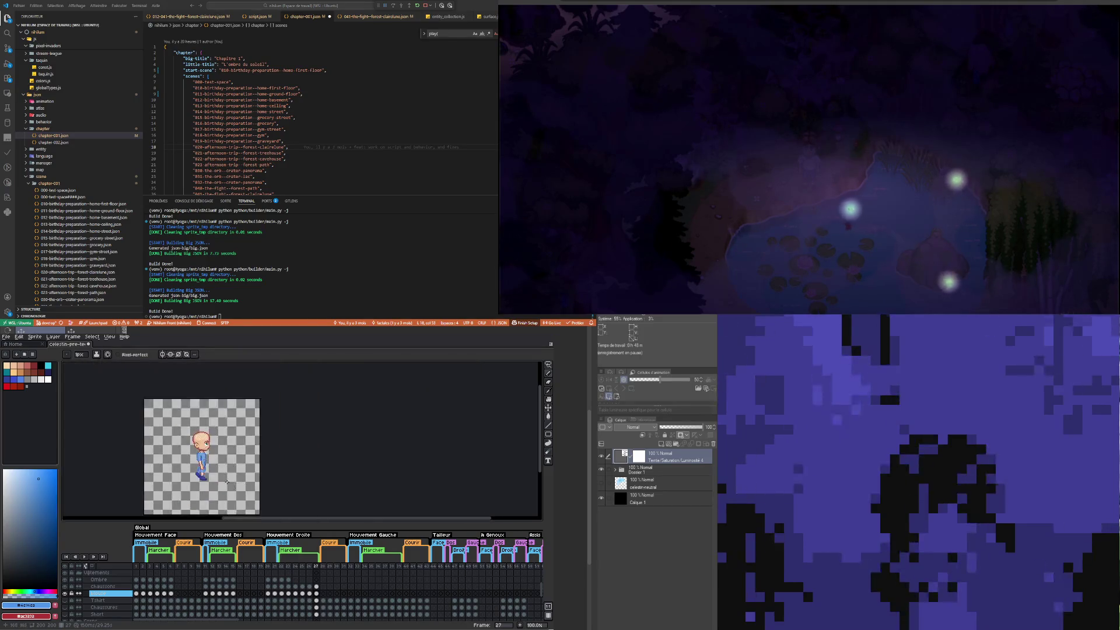
{"action": "scroll", "coordinate": [179, 460], "scroll_direction": "up", "scroll_amount": 5}
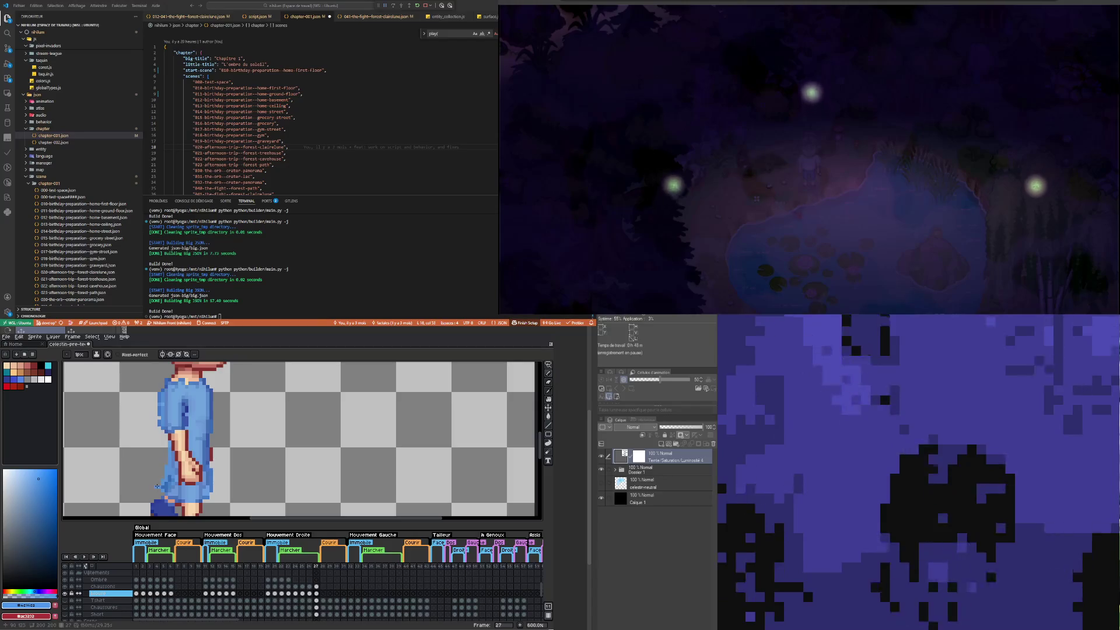
{"action": "scroll", "coordinate": [192, 471], "scroll_direction": "down", "scroll_amount": 5}
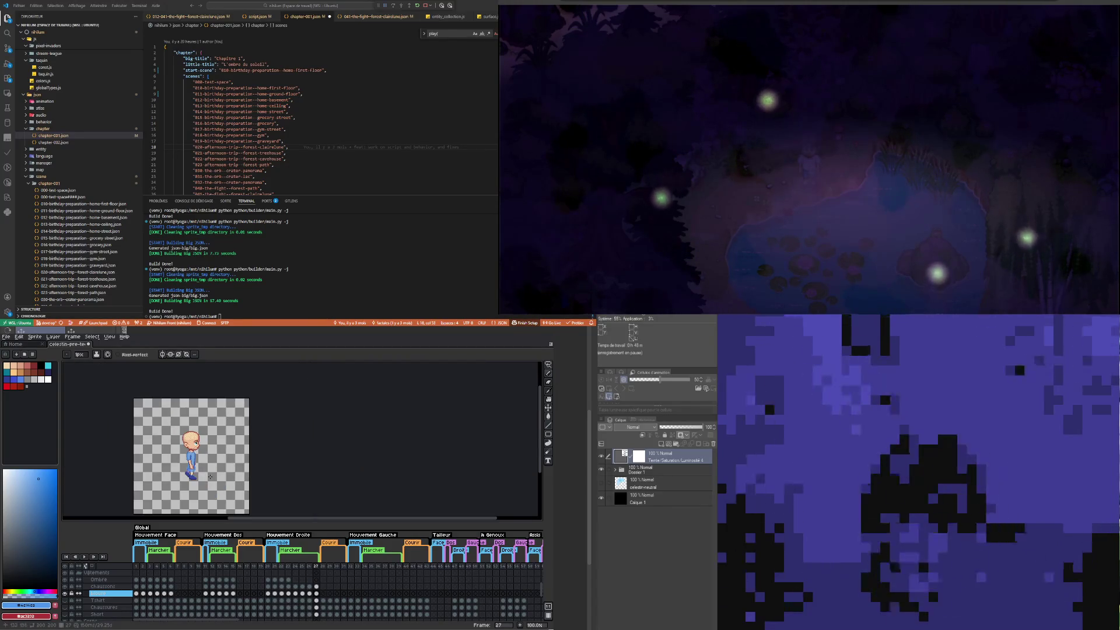
{"action": "scroll", "coordinate": [192, 458], "scroll_direction": "up", "scroll_amount": 4}
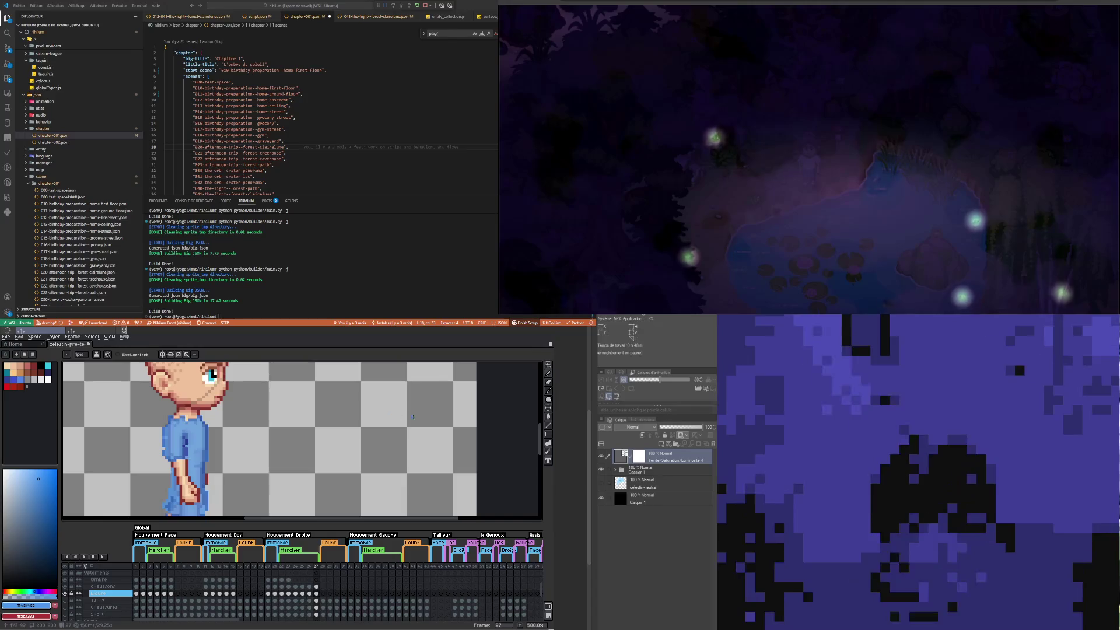
{"action": "left_click", "coordinate": [548, 364]}
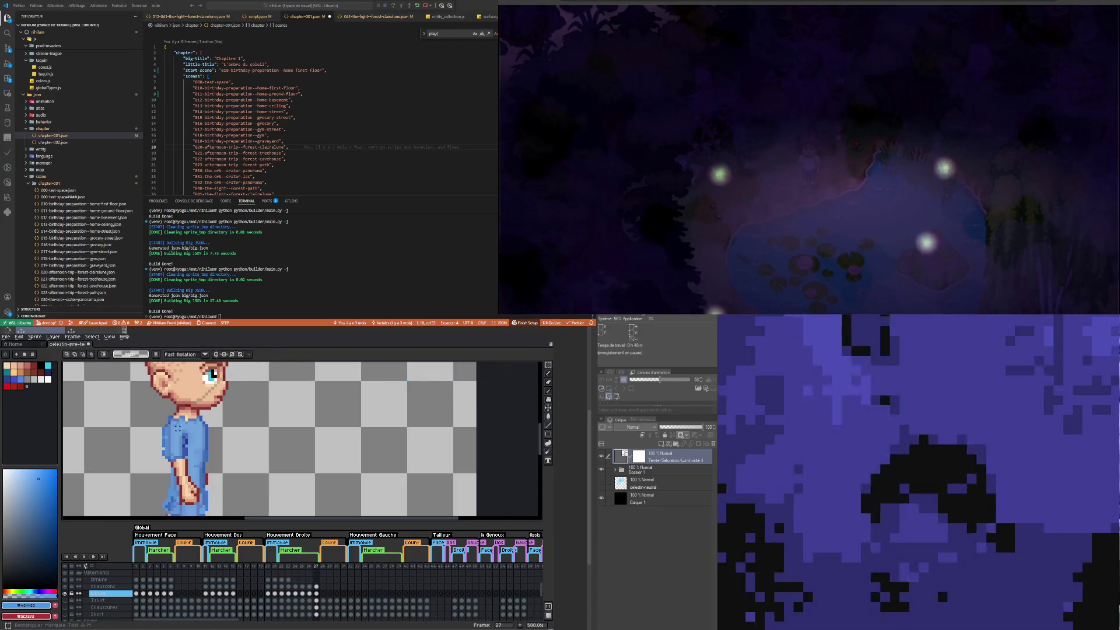
{"action": "key", "text": "Right"}
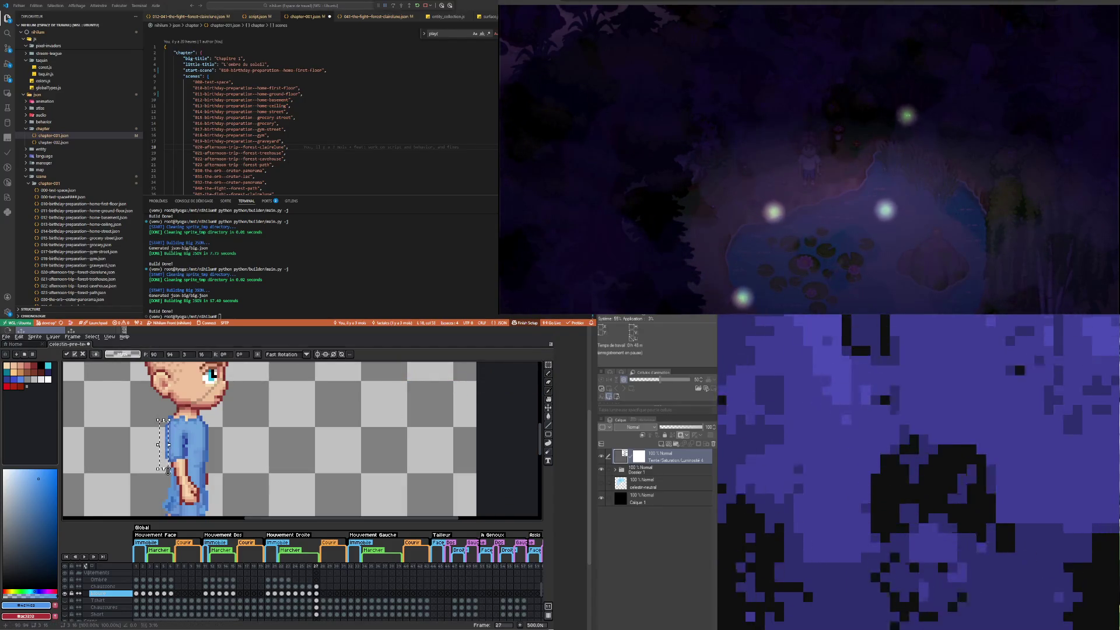
{"action": "key", "text": "ctrl+d"}
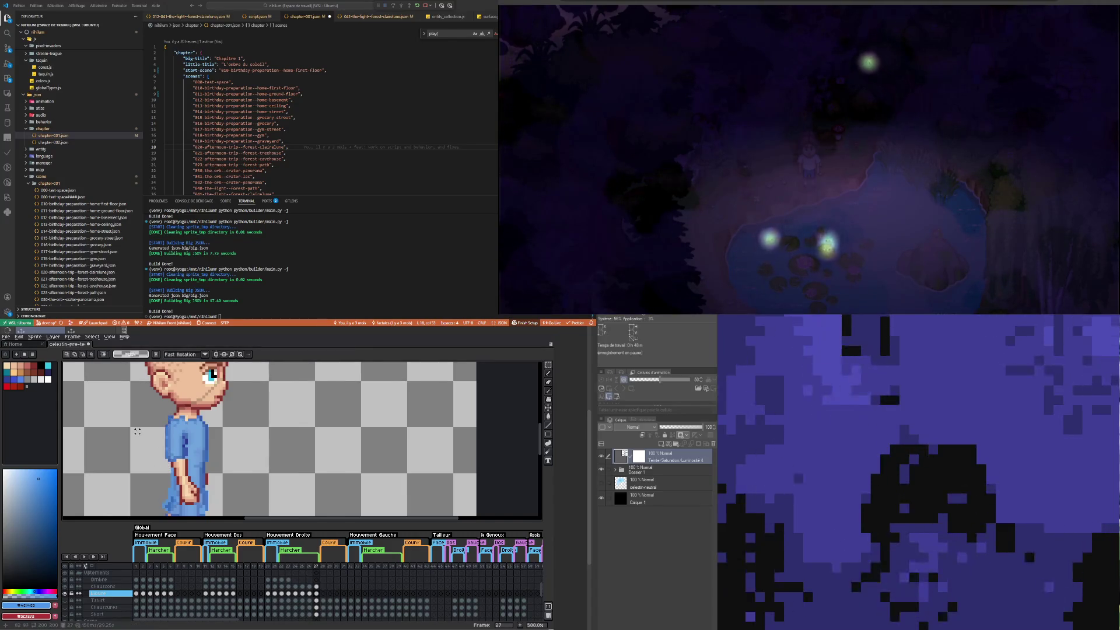
{"action": "scroll", "coordinate": [143, 431], "scroll_direction": "down", "scroll_amount": 3}
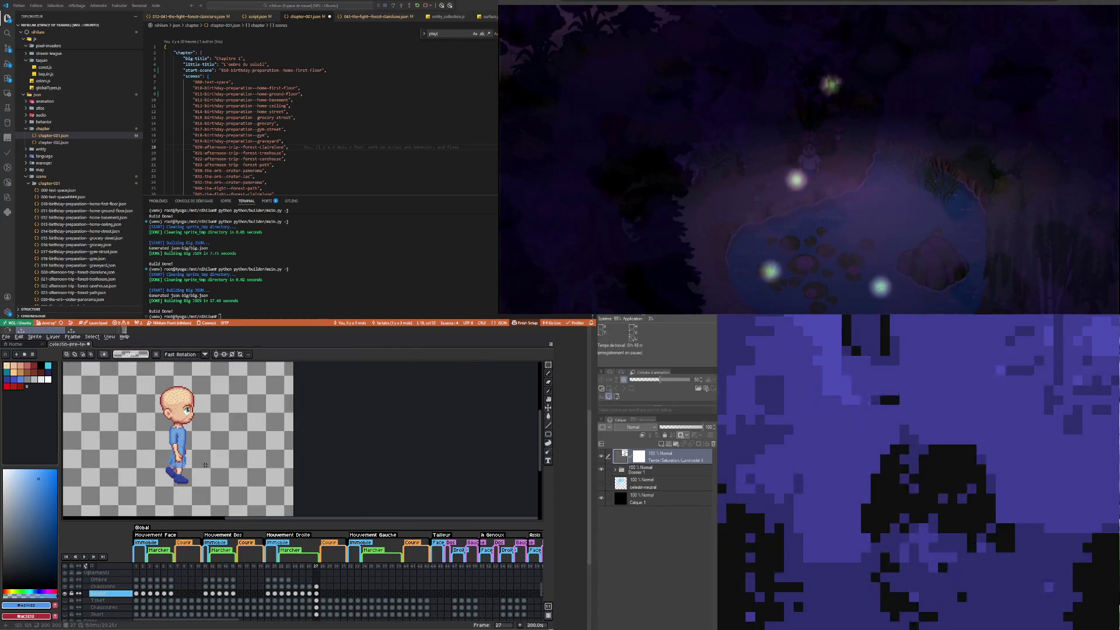
{"action": "double_click", "coordinate": [316, 593]}
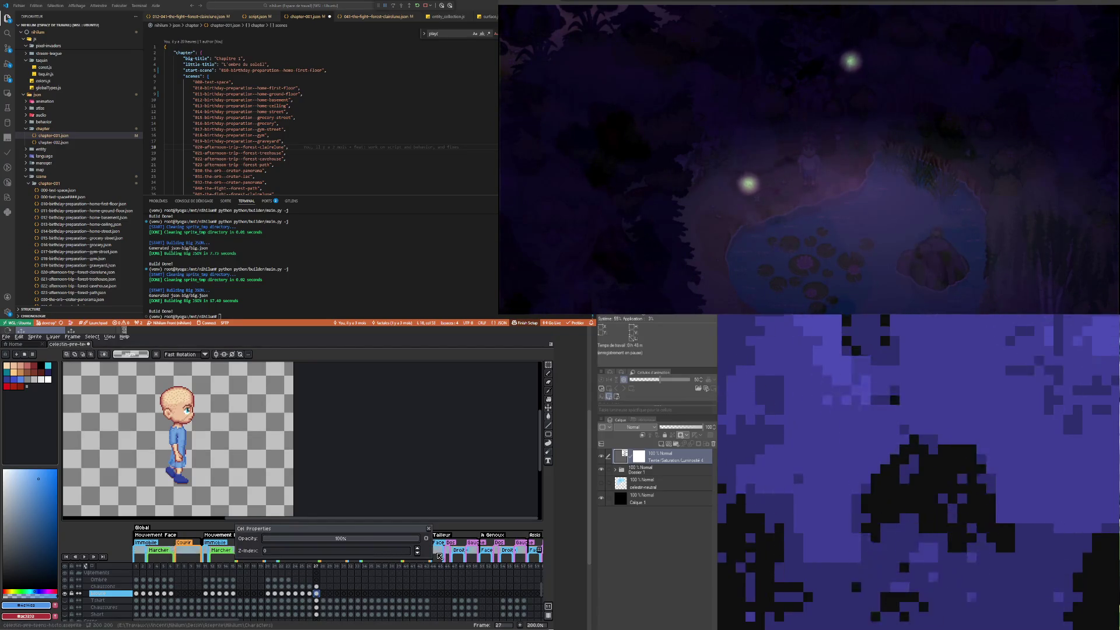
Step: Review the blouse cels, stepping back from frame 27 to frame 21
{"action": "left_click", "coordinate": [309, 593]}
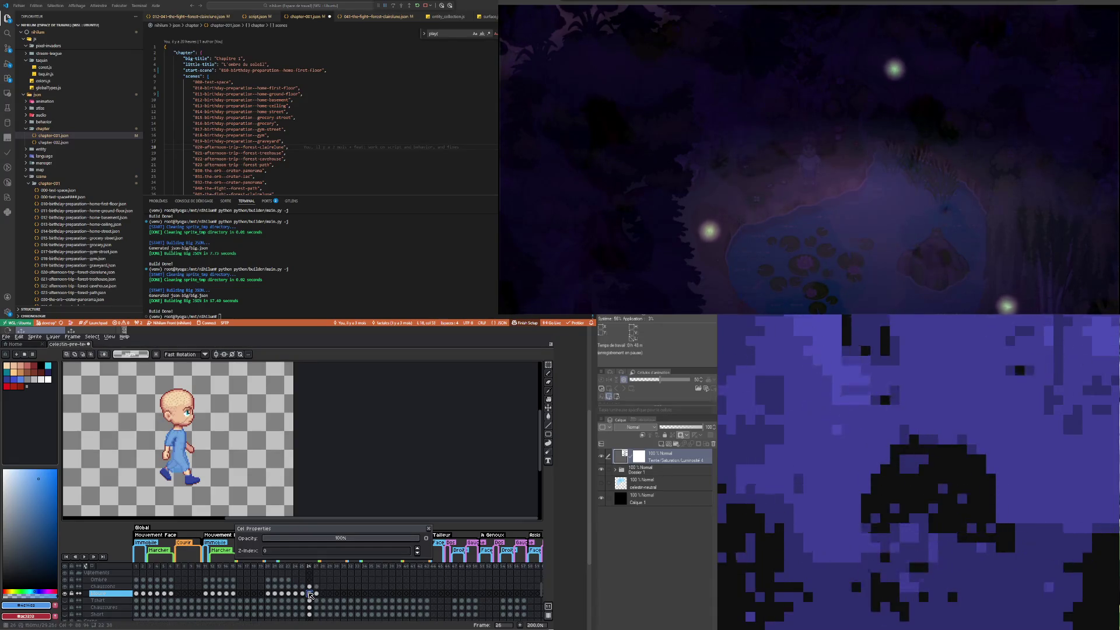
{"action": "left_click", "coordinate": [302, 593]}
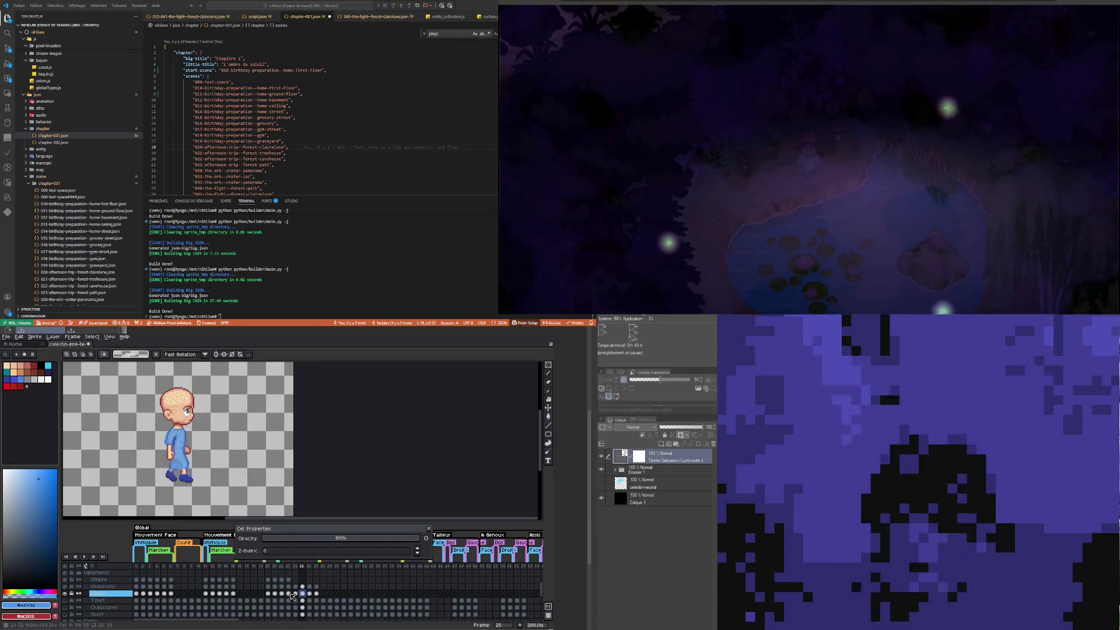
{"action": "left_click", "coordinate": [288, 593]}
{"action": "left_click", "coordinate": [129, 594]}
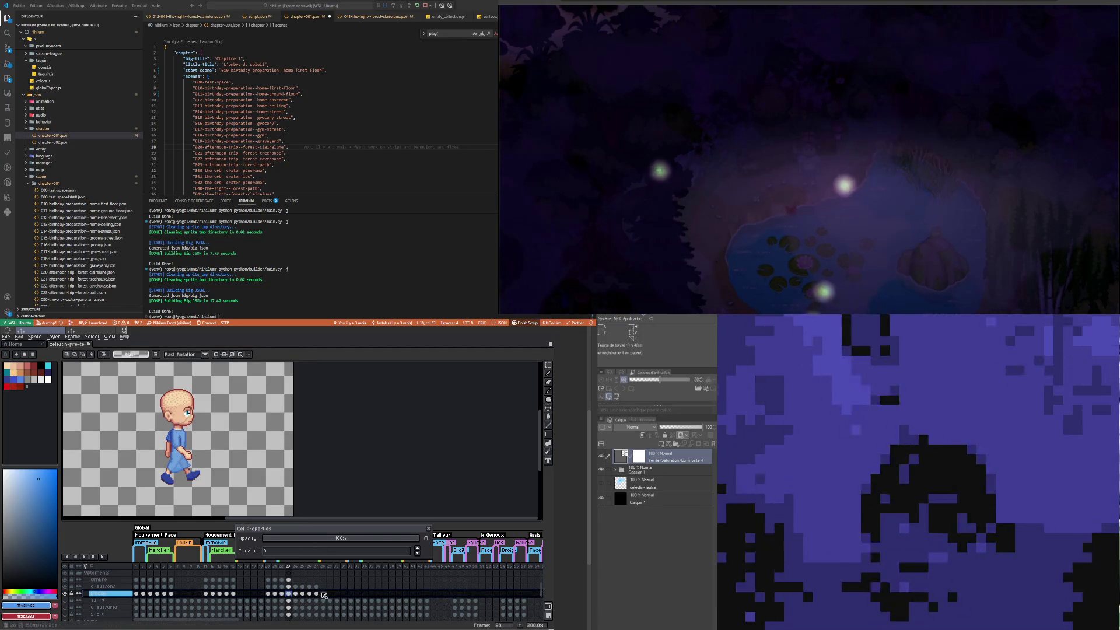
{"action": "left_click", "coordinate": [317, 593]}
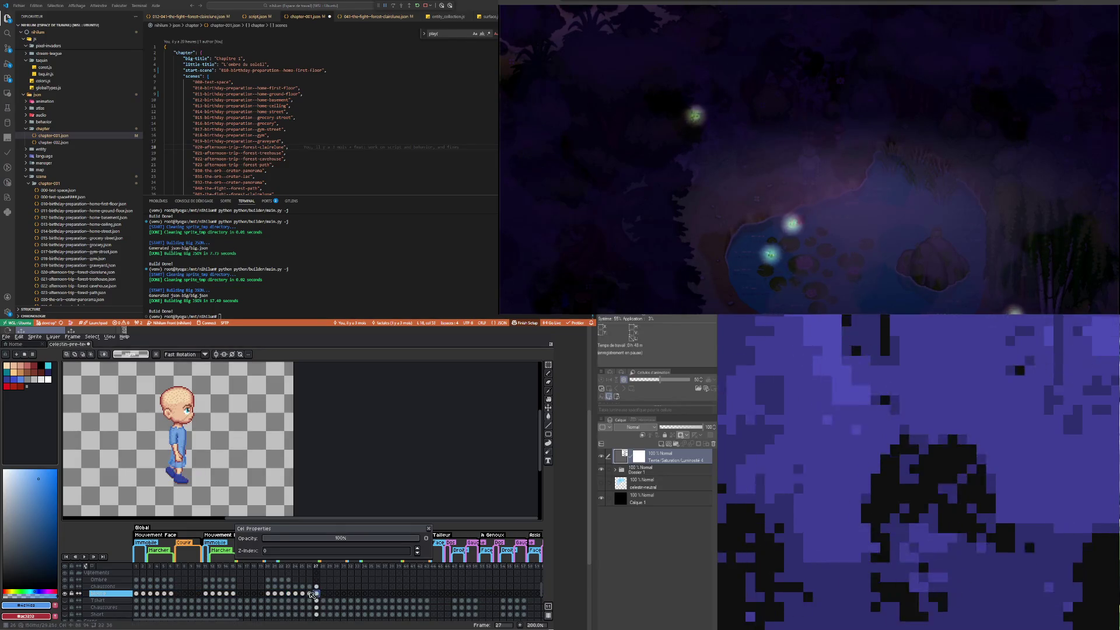
{"action": "left_click", "coordinate": [310, 593]}
{"action": "left_click", "coordinate": [303, 593]}
{"action": "left_click", "coordinate": [296, 594]}
{"action": "left_click", "coordinate": [289, 593]}
{"action": "left_click", "coordinate": [282, 593]}
{"action": "left_click", "coordinate": [275, 593]}
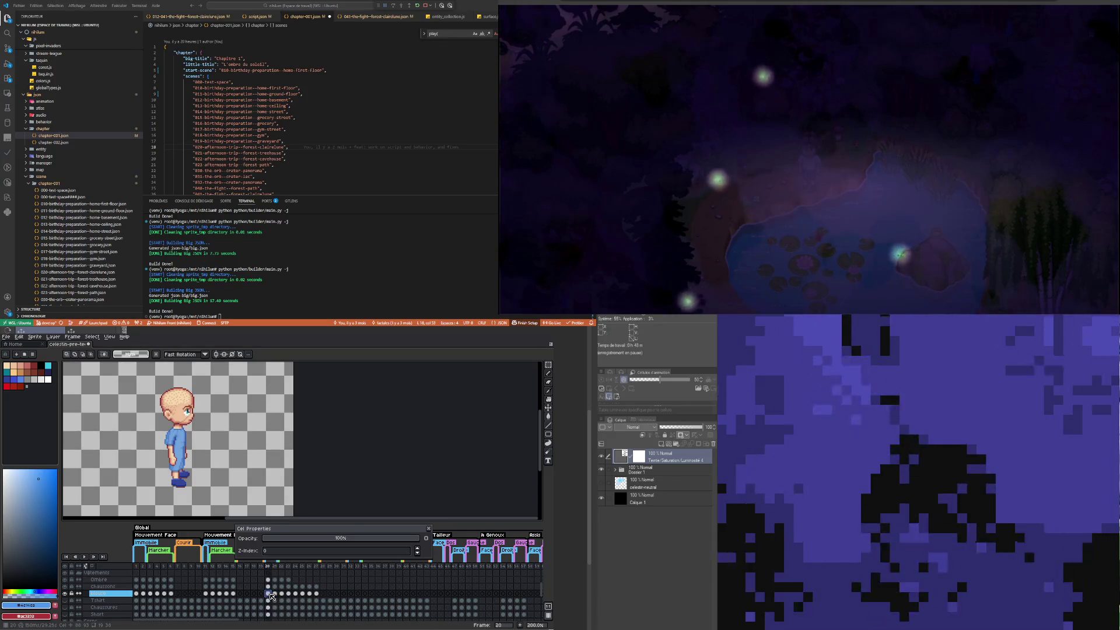
Step: Check the blouse layer's opacity in Layer Properties, then play the walk cycle and stop on frame 22
{"action": "double_click", "coordinate": [114, 594]}
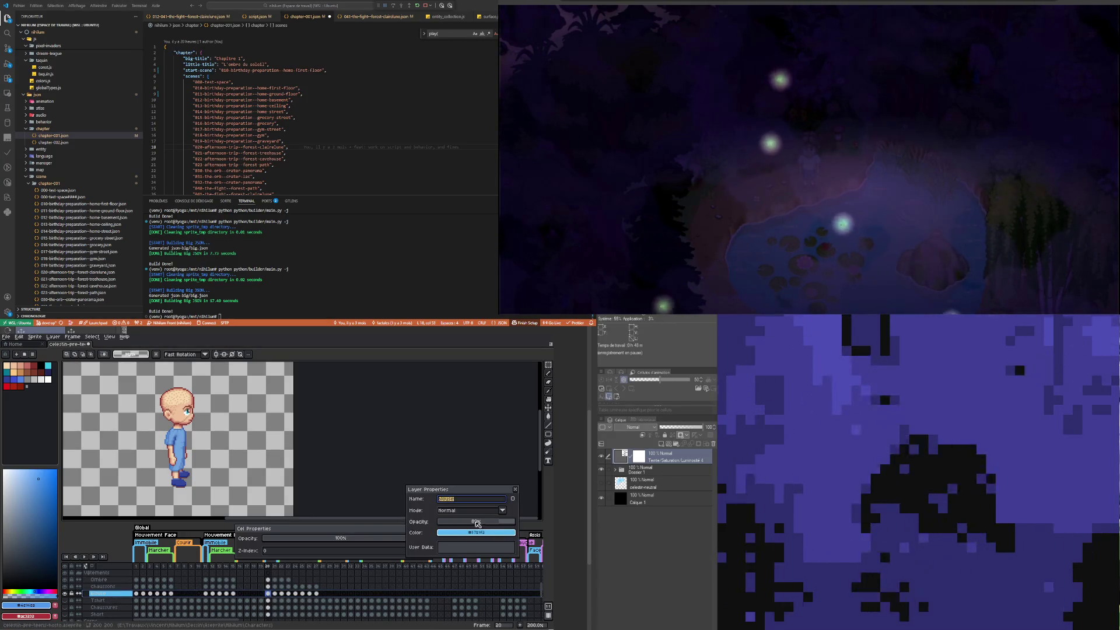
{"action": "left_click", "coordinate": [477, 524]}
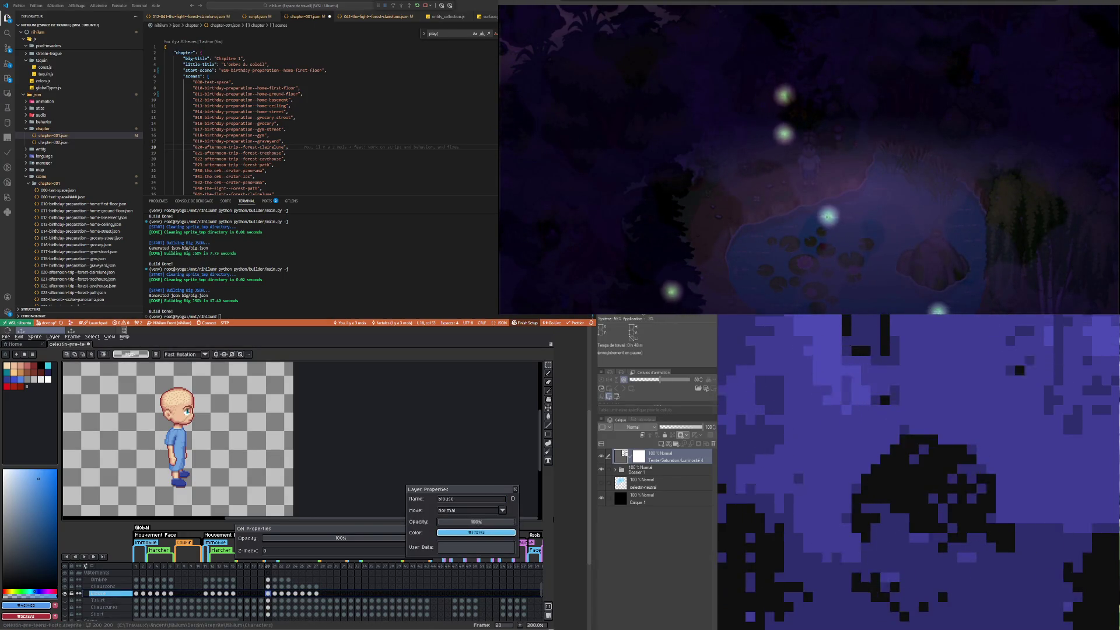
{"action": "left_click", "coordinate": [515, 489]}
{"action": "left_click", "coordinate": [431, 526]}
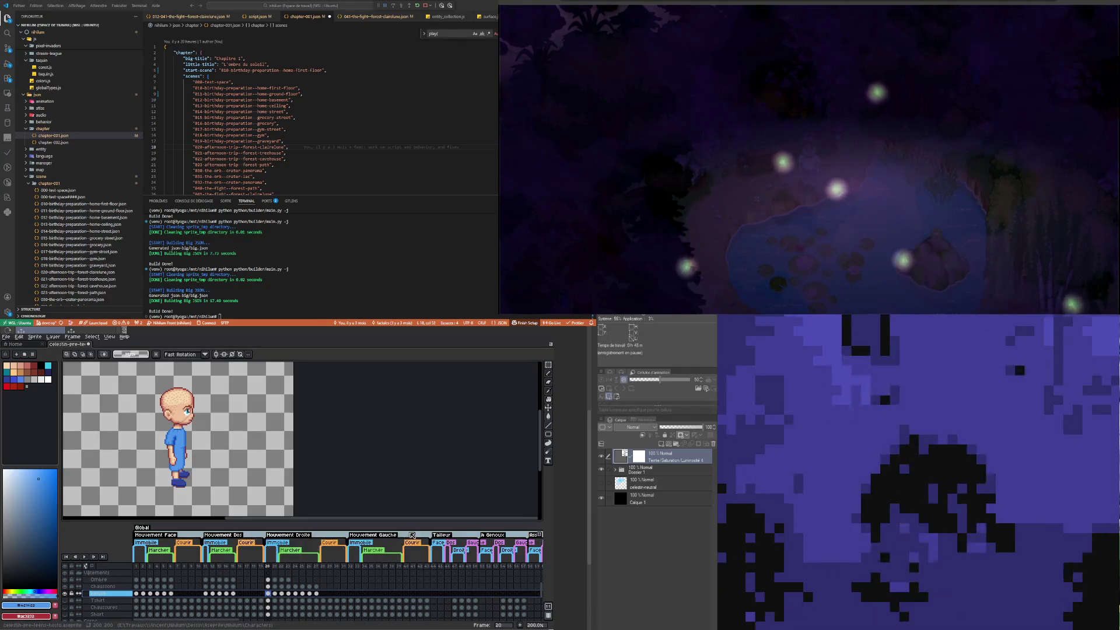
{"action": "left_click", "coordinate": [282, 593]}
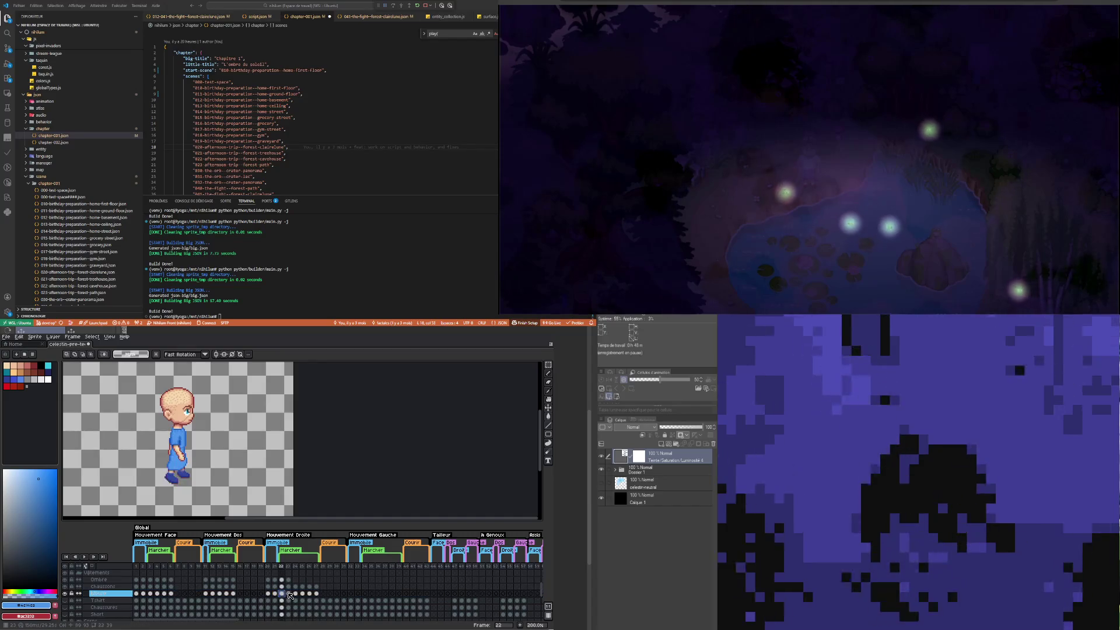
{"action": "left_click", "coordinate": [84, 556]}
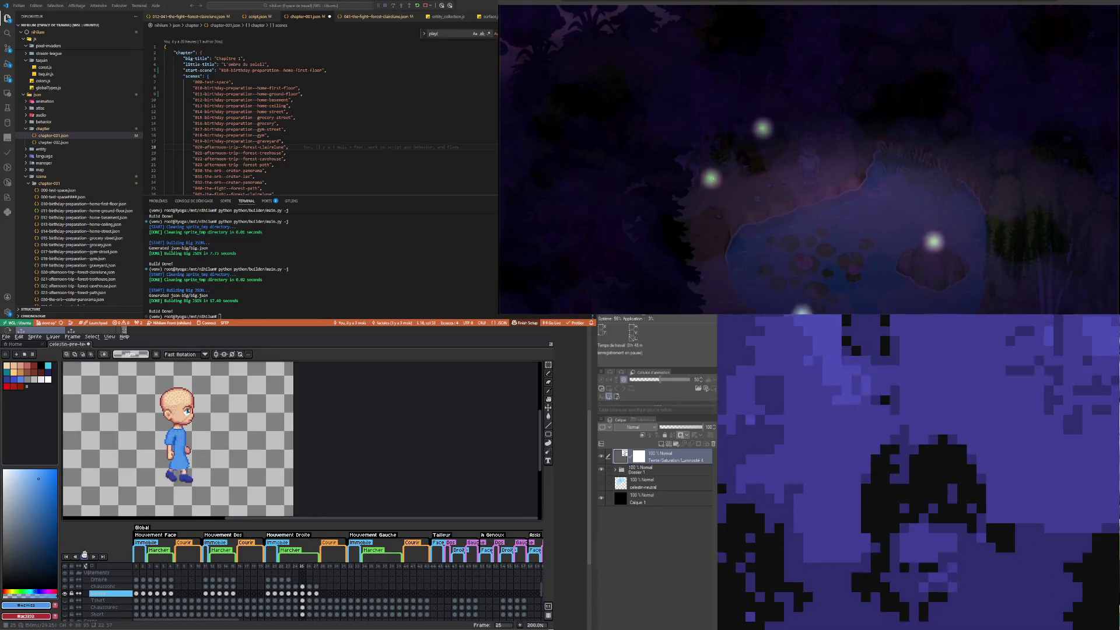
{"action": "left_click", "coordinate": [84, 556]}
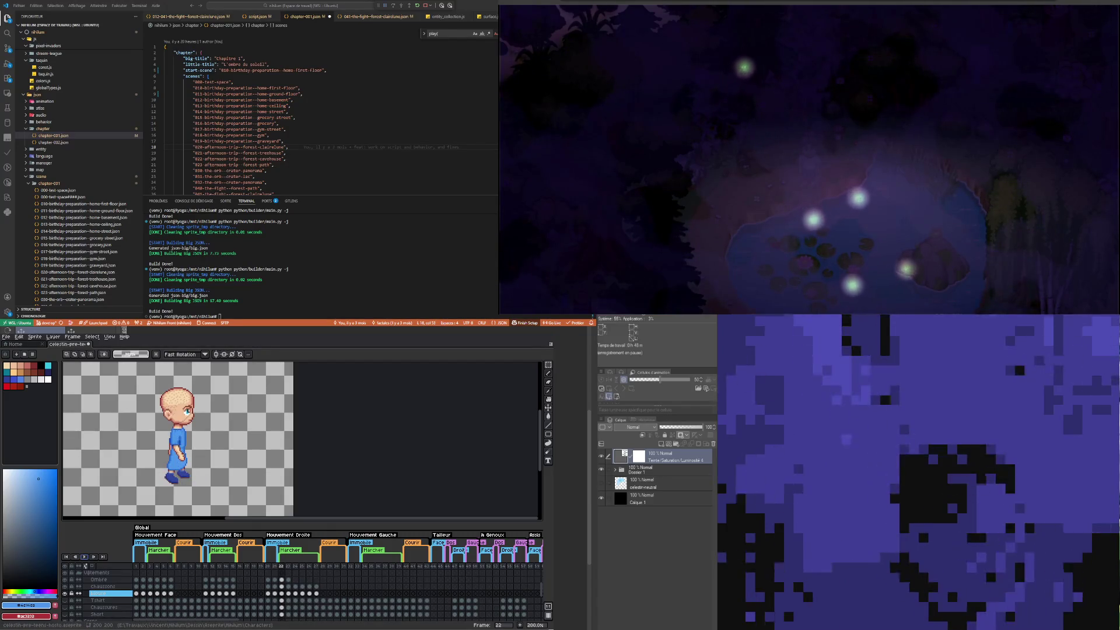
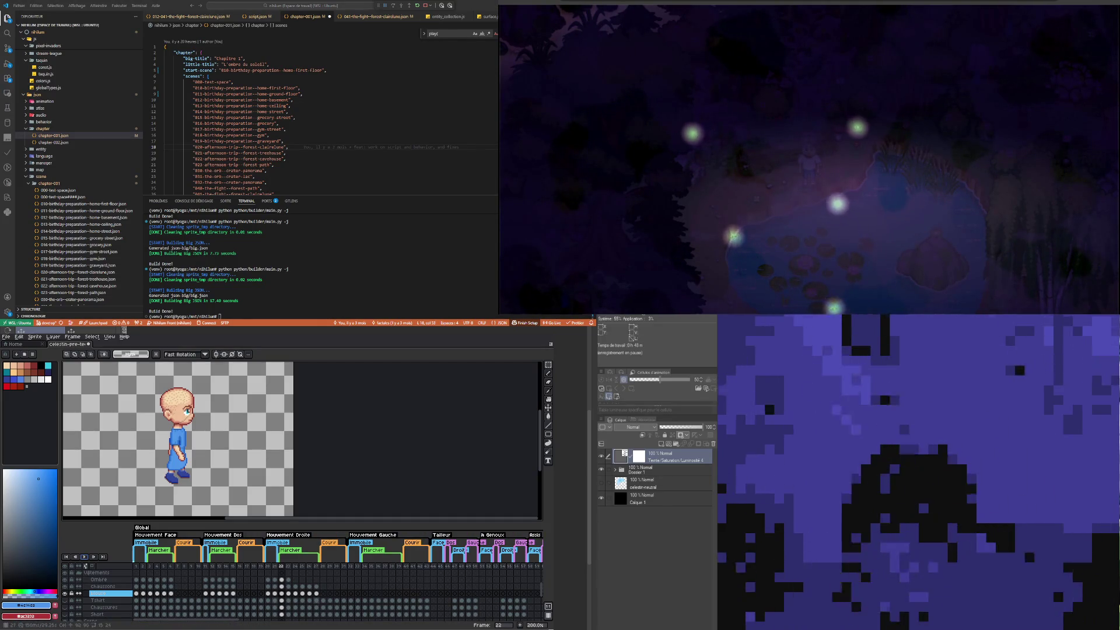
Step: Step to walk frames 23 and 24 and zoom in to inspect them
{"action": "left_click", "coordinate": [289, 594]}
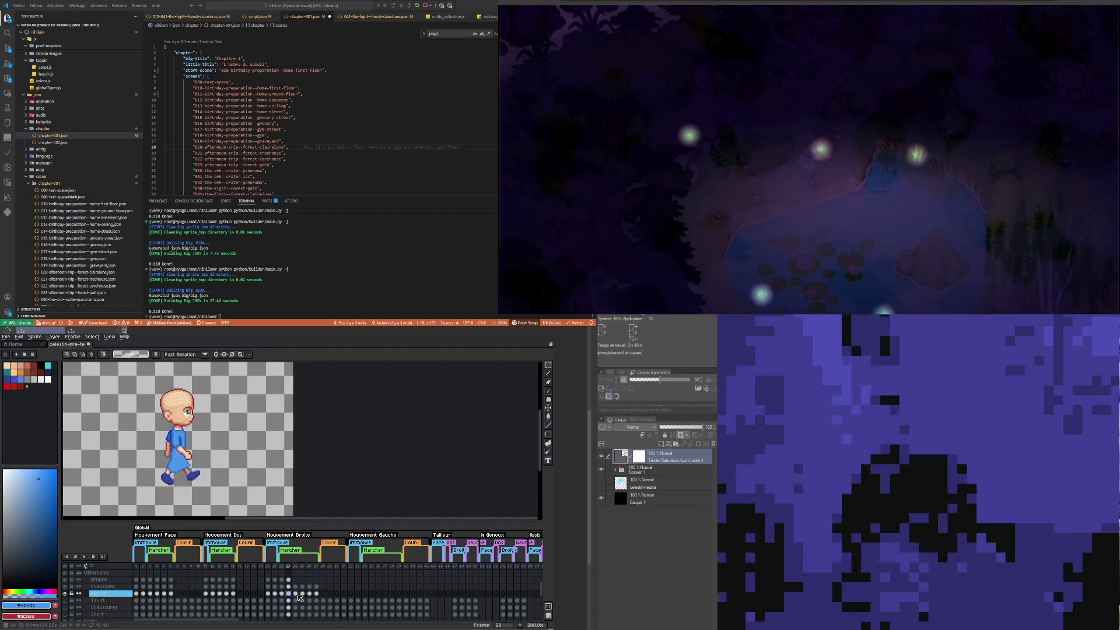
{"action": "left_click", "coordinate": [296, 593]}
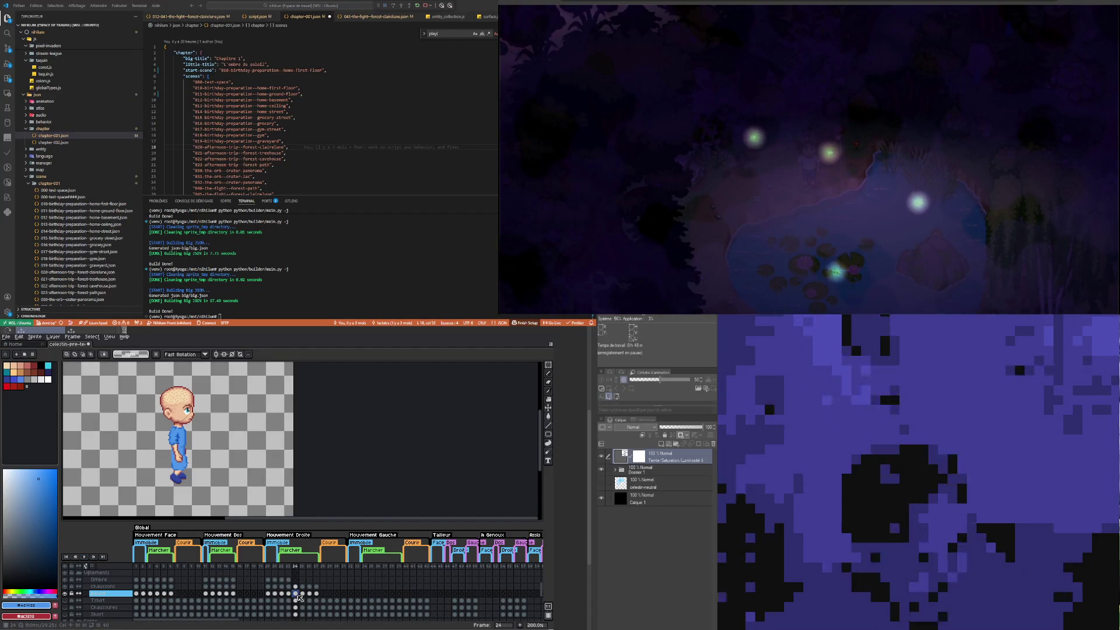
{"action": "scroll", "coordinate": [167, 485], "scroll_direction": "up", "scroll_amount": 2}
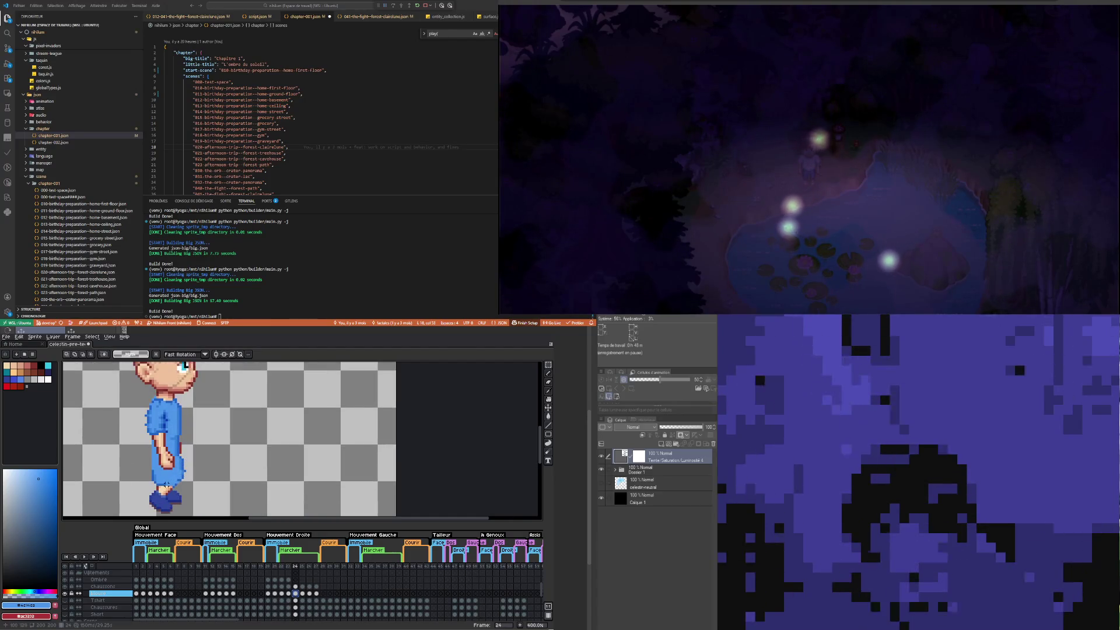
{"action": "scroll", "coordinate": [166, 484], "scroll_direction": "up", "scroll_amount": 1}
{"action": "scroll", "coordinate": [159, 461], "scroll_direction": "down", "scroll_amount": 3}
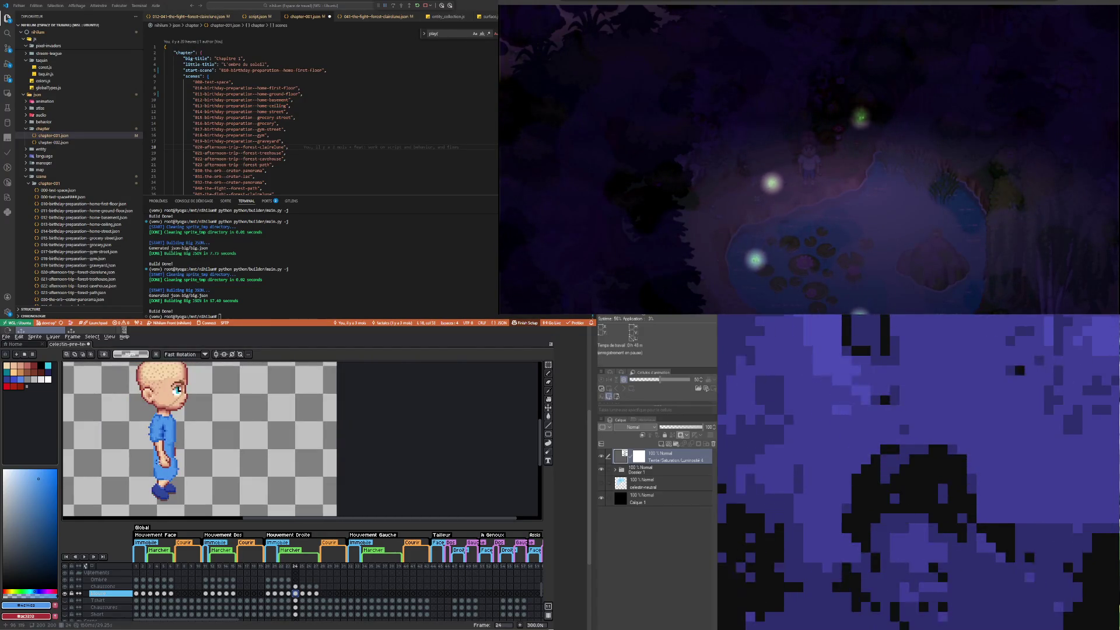
Step: Save the sprite file
{"action": "scroll", "coordinate": [159, 461], "scroll_direction": "up", "scroll_amount": 1}
{"action": "scroll", "coordinate": [158, 459], "scroll_direction": "down", "scroll_amount": 2}
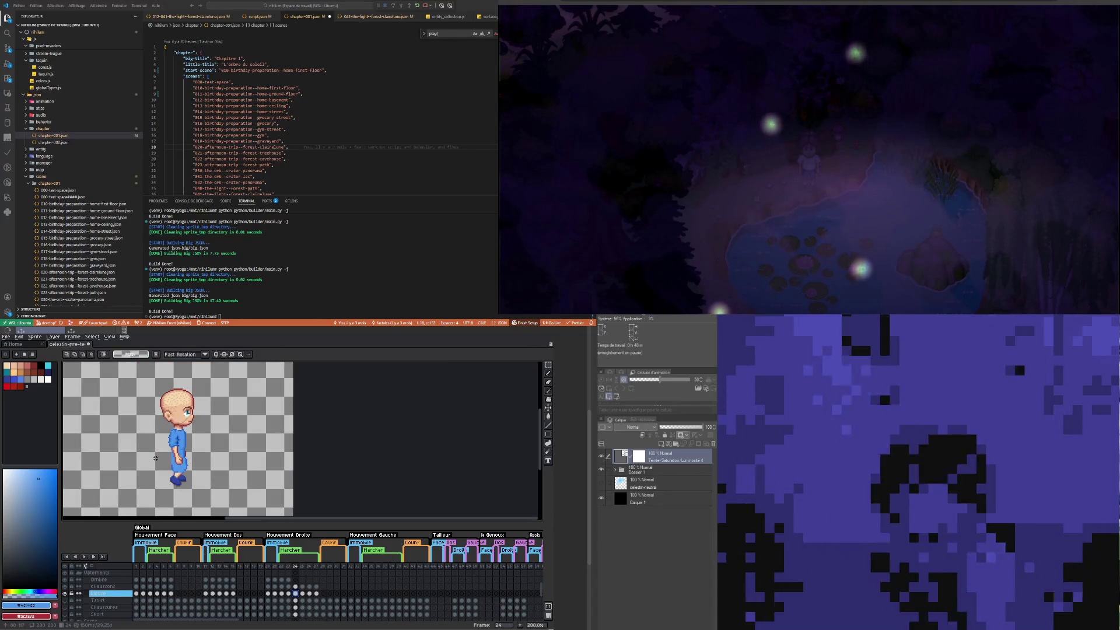
{"action": "left_click", "coordinate": [9, 338]}
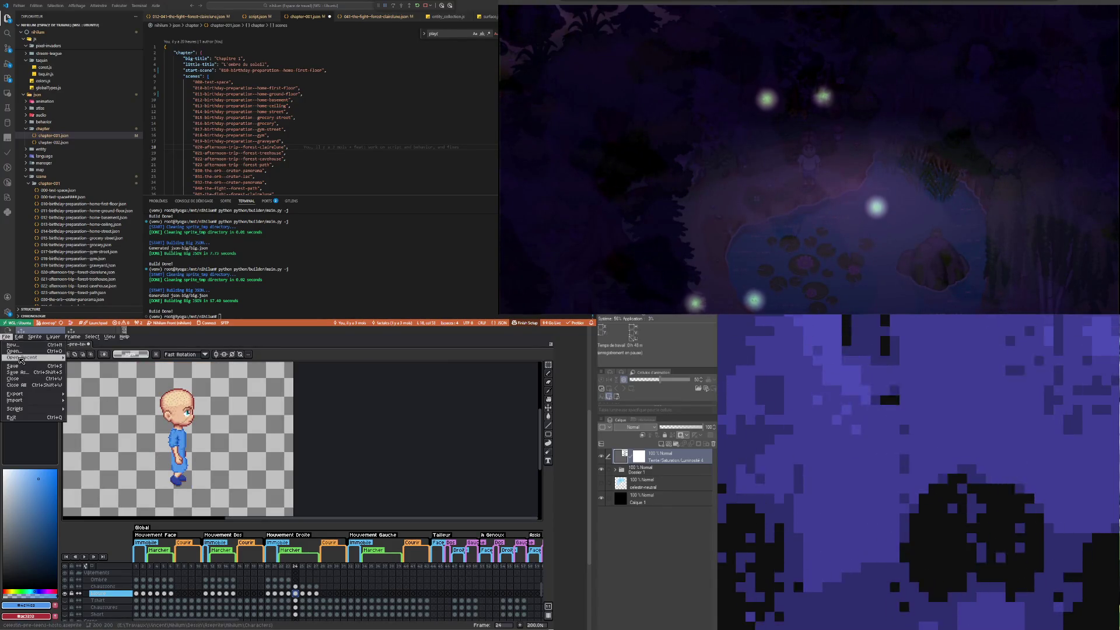
{"action": "left_click", "coordinate": [35, 374]}
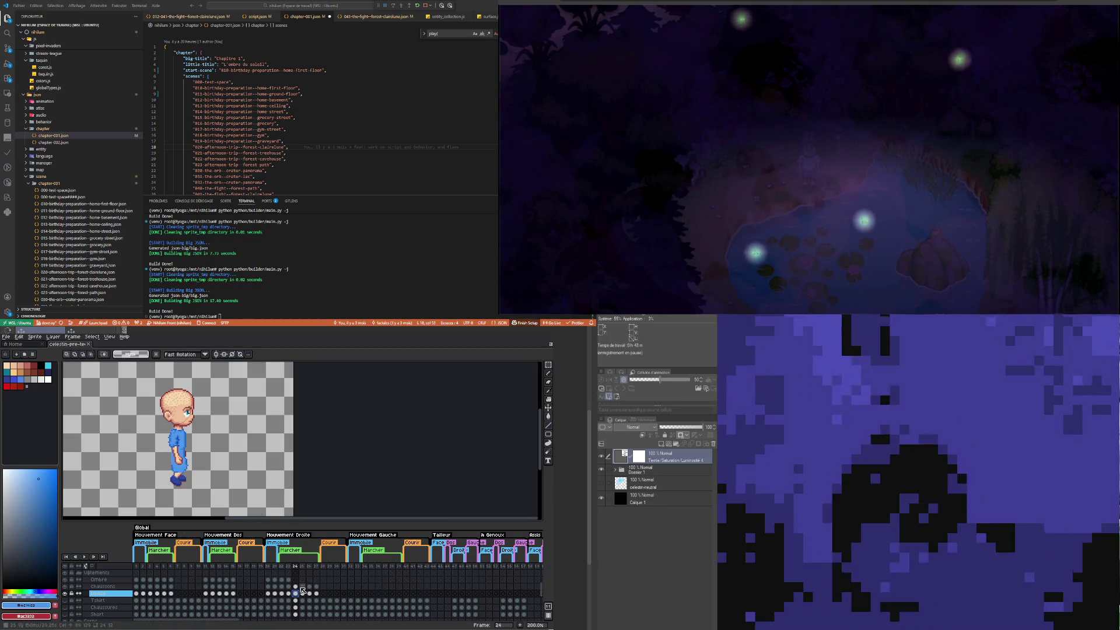
Step: Step through frames 22–24 and zoom in on frame 24 with rectangular selection active
{"action": "left_click", "coordinate": [281, 593]}
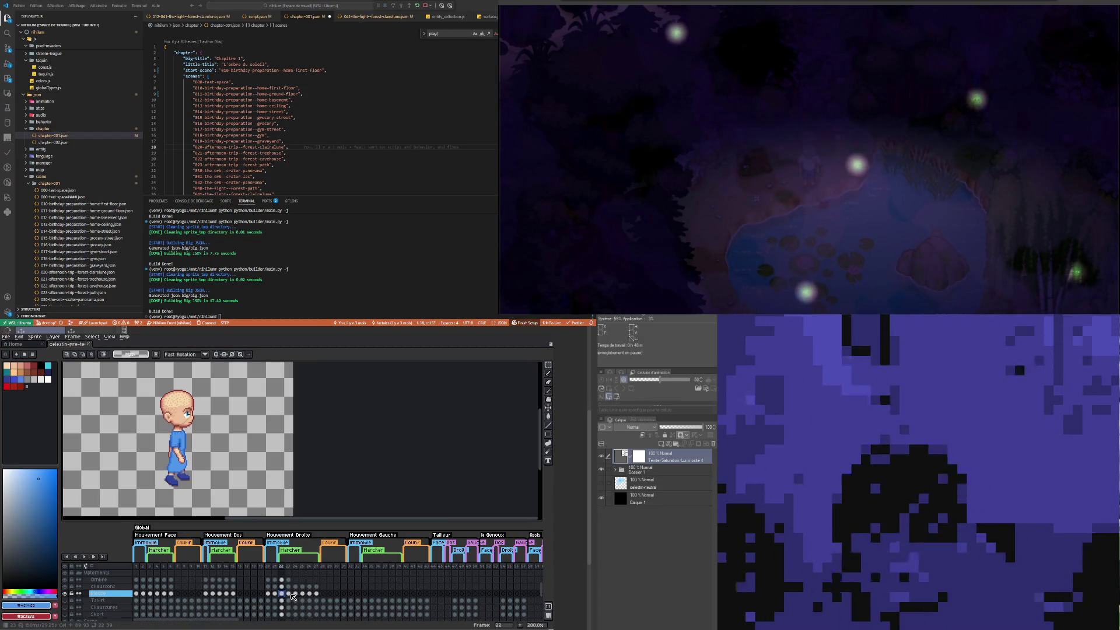
{"action": "left_click", "coordinate": [291, 594]}
{"action": "left_click", "coordinate": [296, 594]}
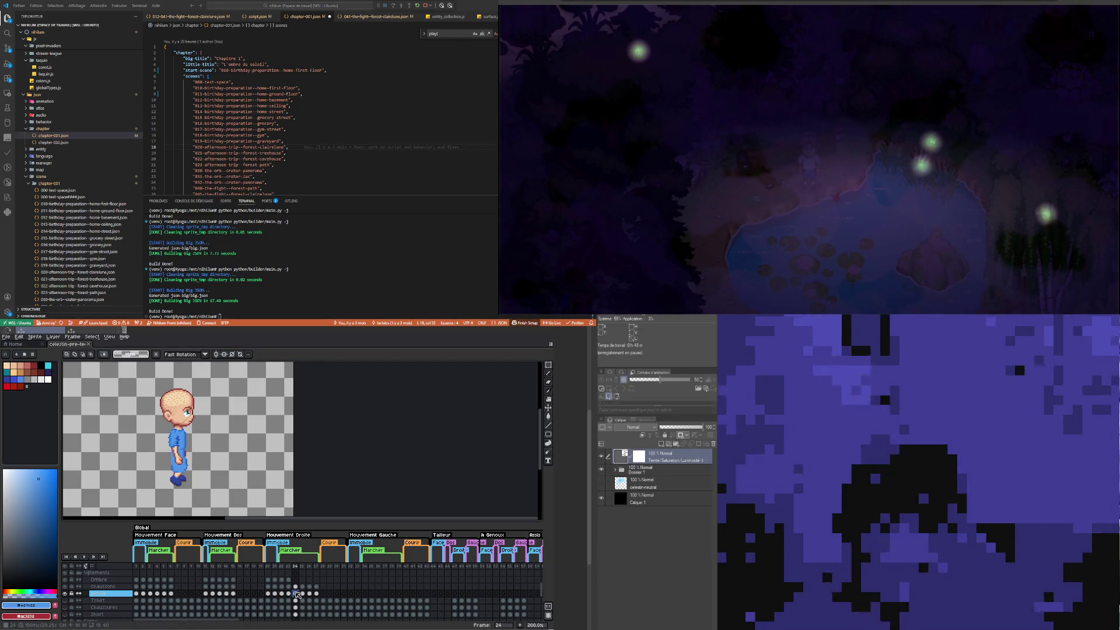
{"action": "scroll", "coordinate": [192, 446], "scroll_direction": "up", "scroll_amount": 3}
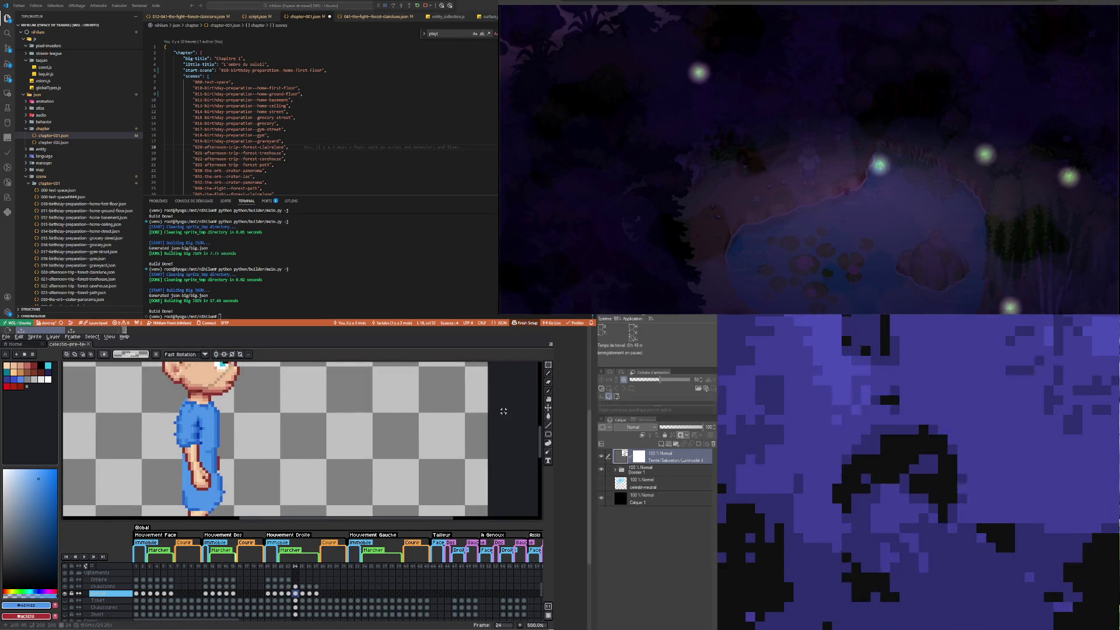
{"action": "left_click", "coordinate": [549, 366]}
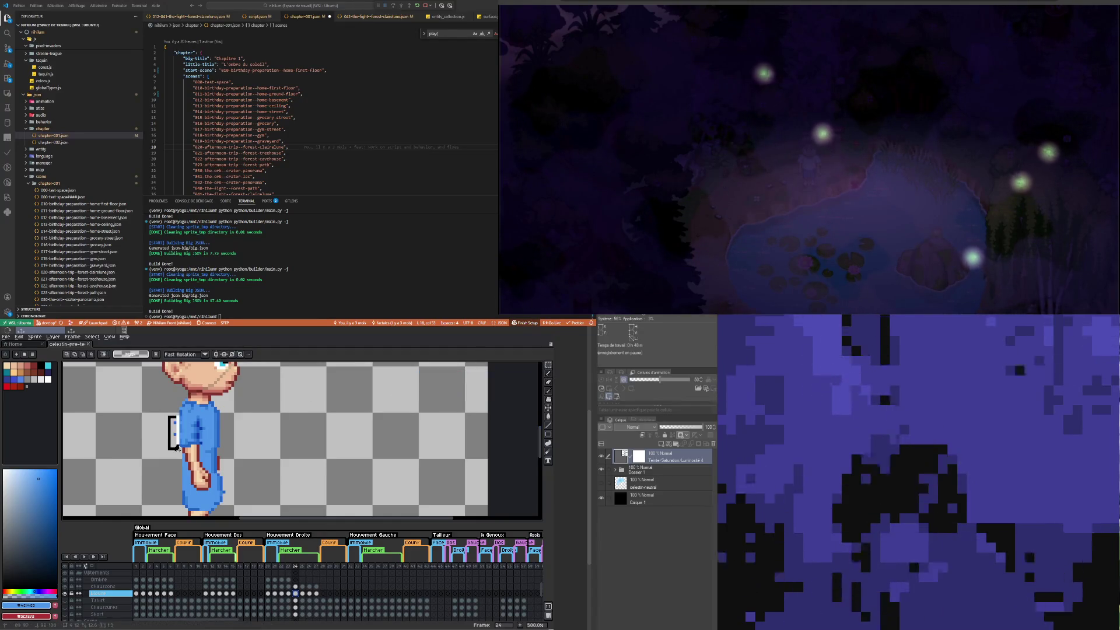
{"action": "scroll", "coordinate": [175, 443], "scroll_direction": "down", "scroll_amount": 3}
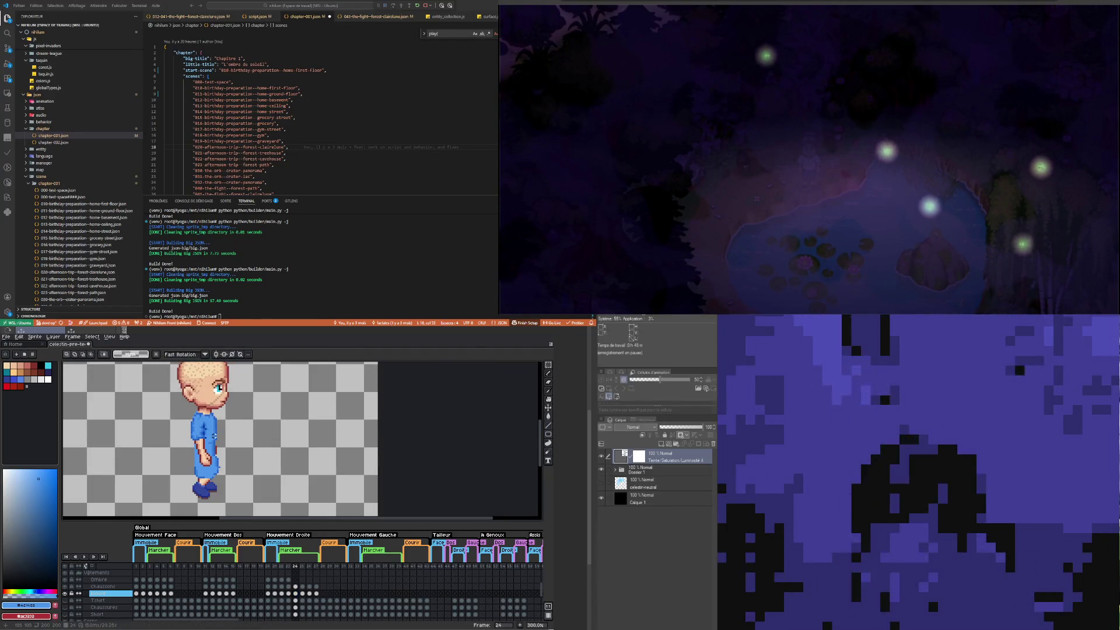
{"action": "scroll", "coordinate": [223, 466], "scroll_direction": "up", "scroll_amount": 3}
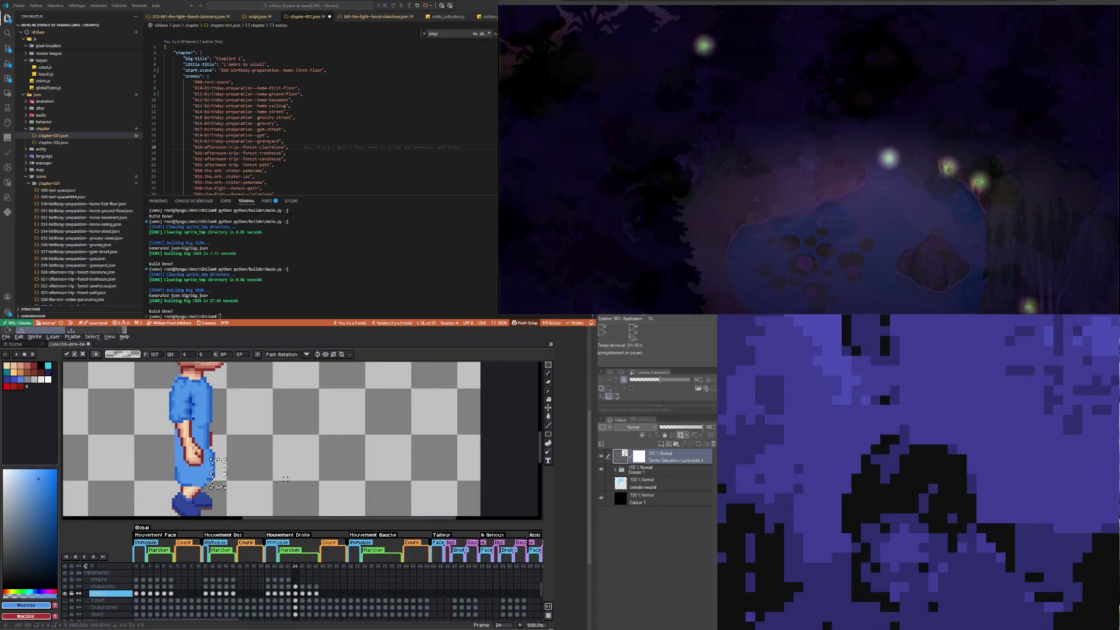
{"action": "scroll", "coordinate": [180, 477], "scroll_direction": "up", "scroll_amount": 2}
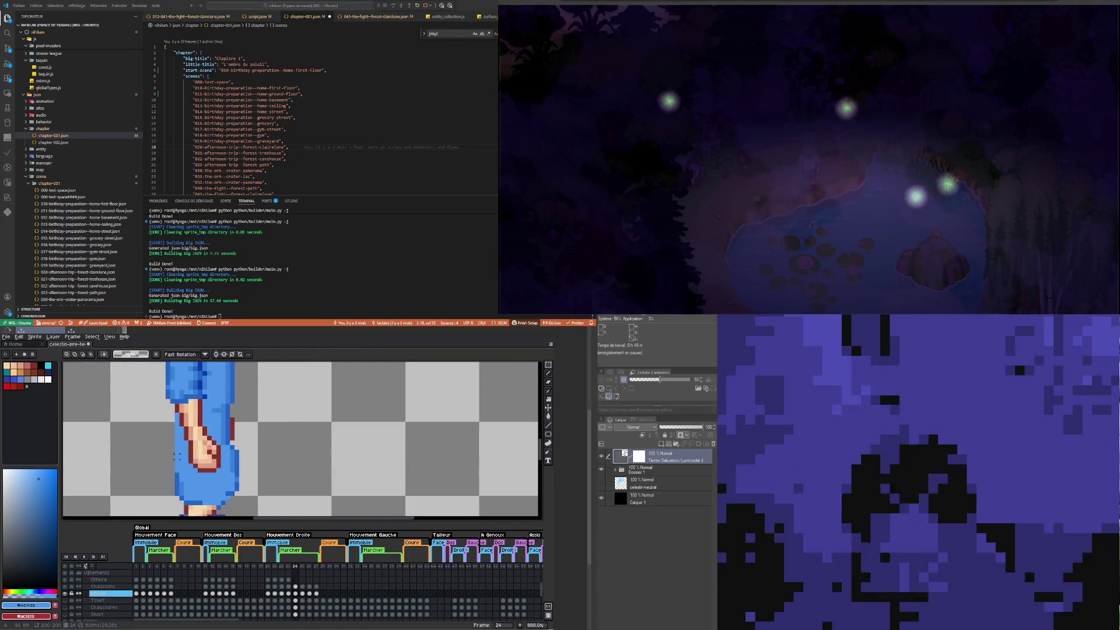
Step: Sample the dark blue from the shirt with the Eyedropper
{"action": "key", "text": "i"}
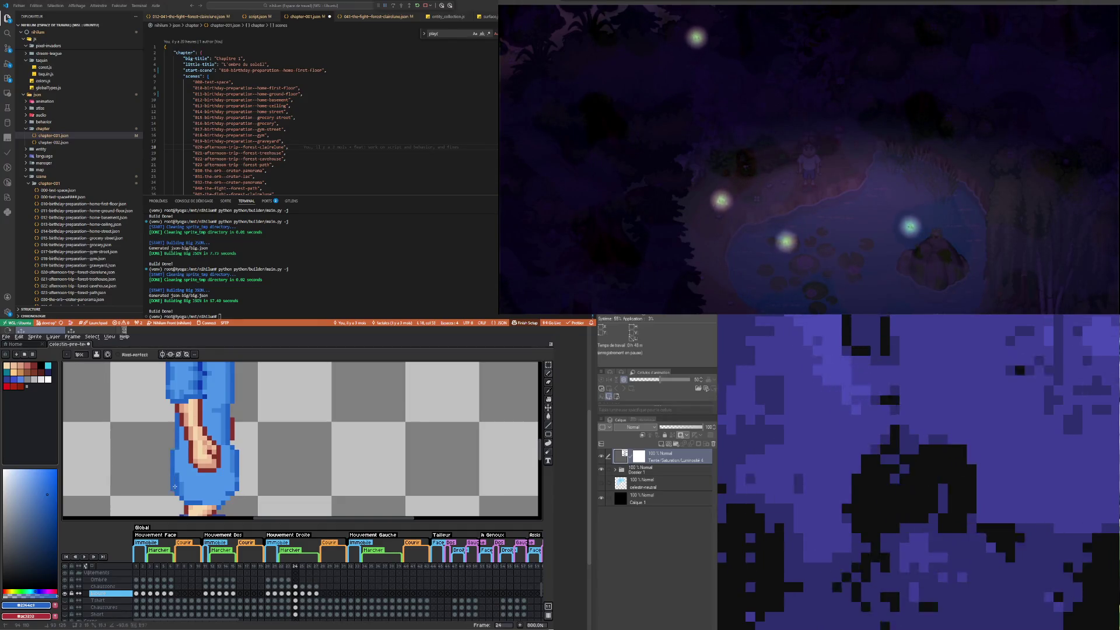
{"action": "scroll", "coordinate": [171, 486], "scroll_direction": "down", "scroll_amount": 4}
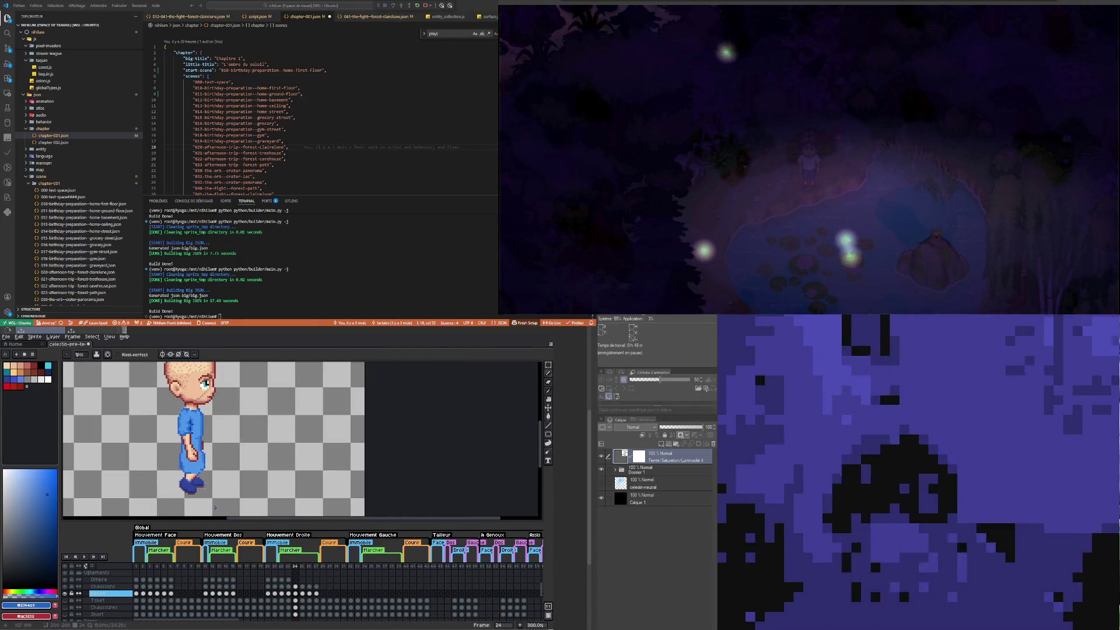
{"action": "scroll", "coordinate": [201, 498], "scroll_direction": "up", "scroll_amount": 4}
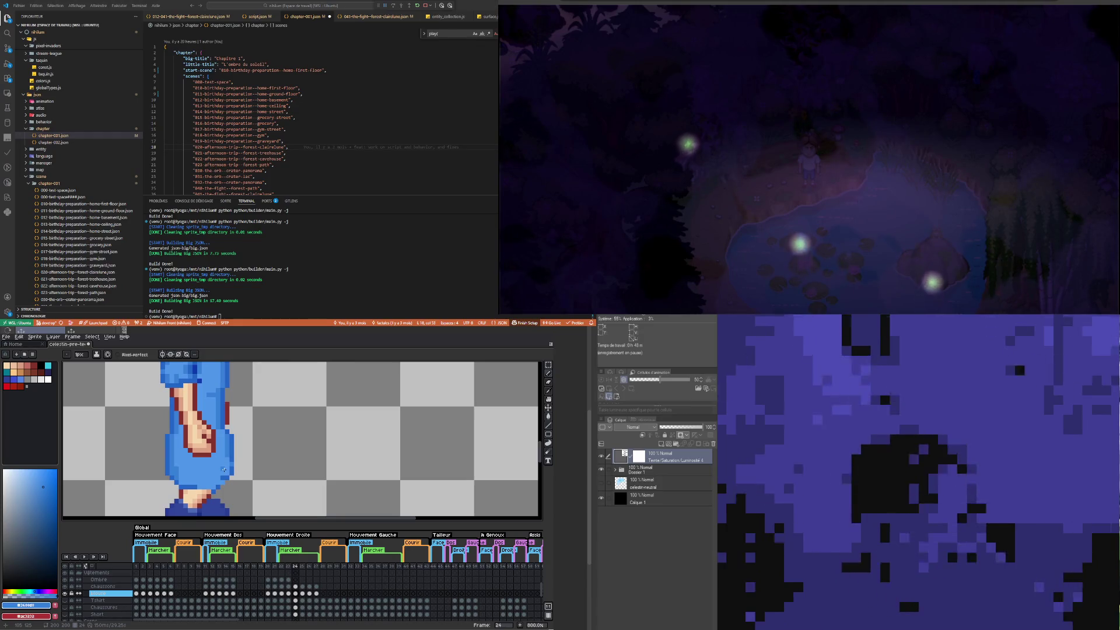
{"action": "scroll", "coordinate": [224, 470], "scroll_direction": "down", "scroll_amount": 3}
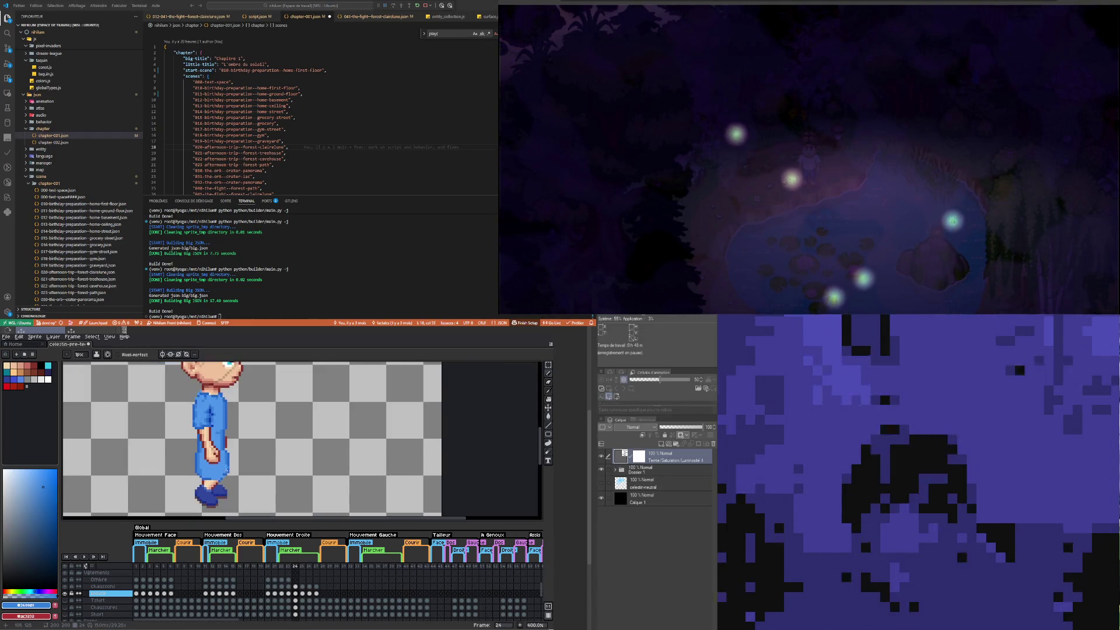
{"action": "scroll", "coordinate": [225, 483], "scroll_direction": "up", "scroll_amount": 5}
{"action": "key", "text": "i"}
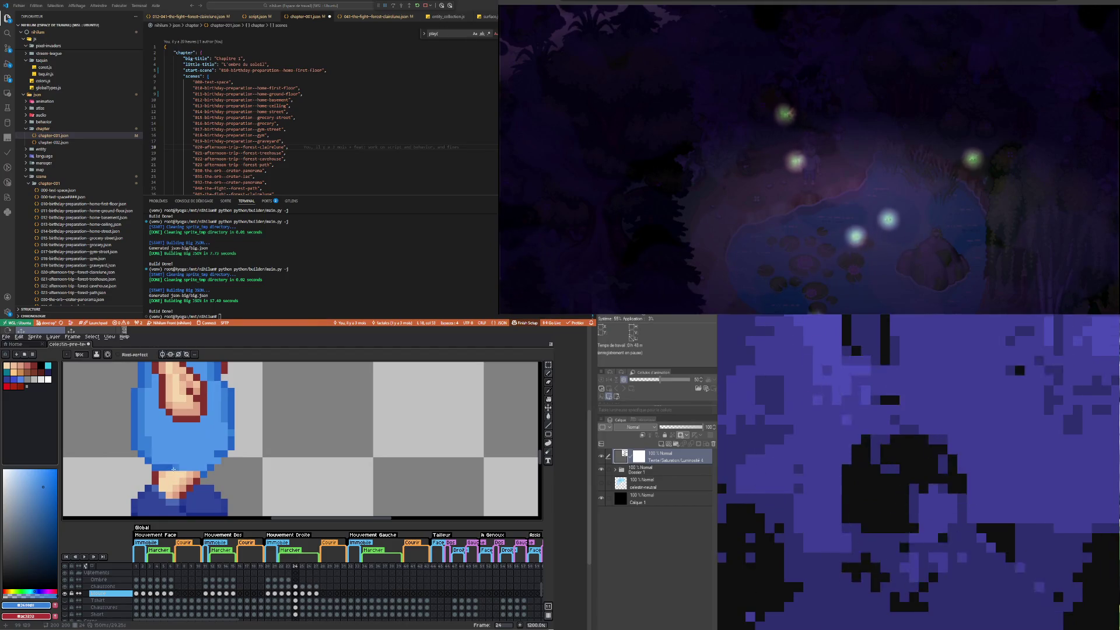
{"action": "left_click", "coordinate": [156, 466]}
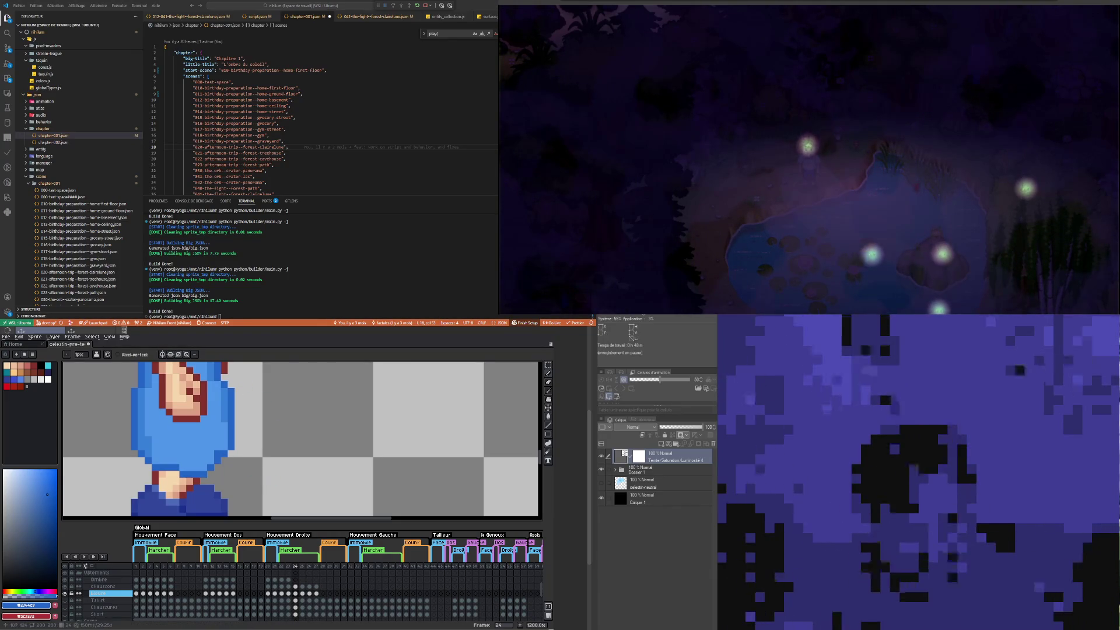
{"action": "left_click", "coordinate": [228, 404], "text": "alt"}
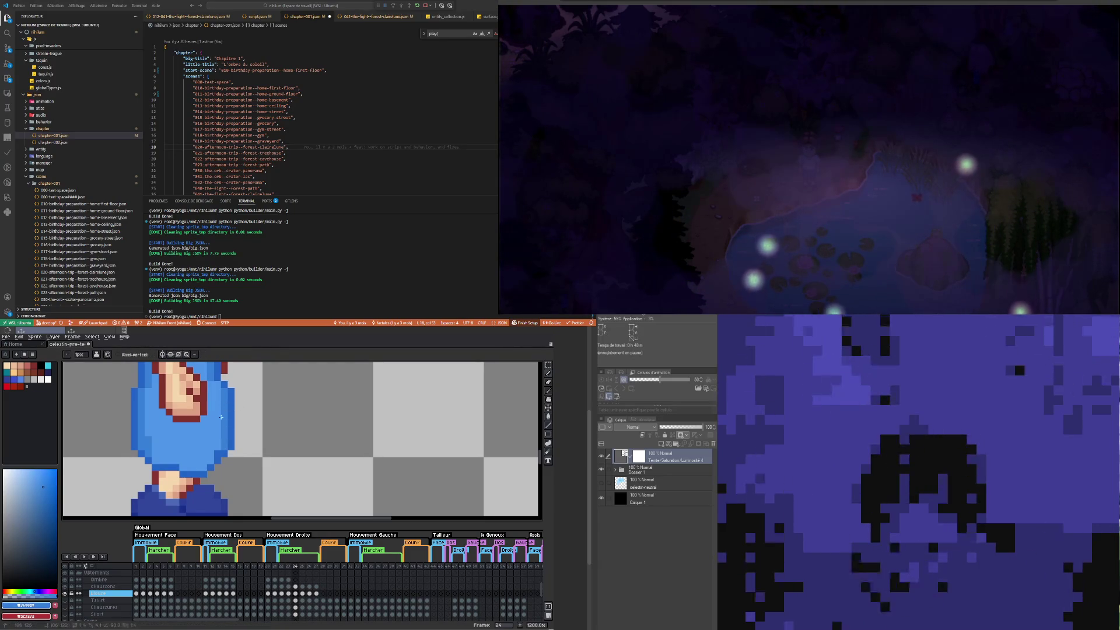
{"action": "scroll", "coordinate": [224, 418], "scroll_direction": "down", "scroll_amount": 5}
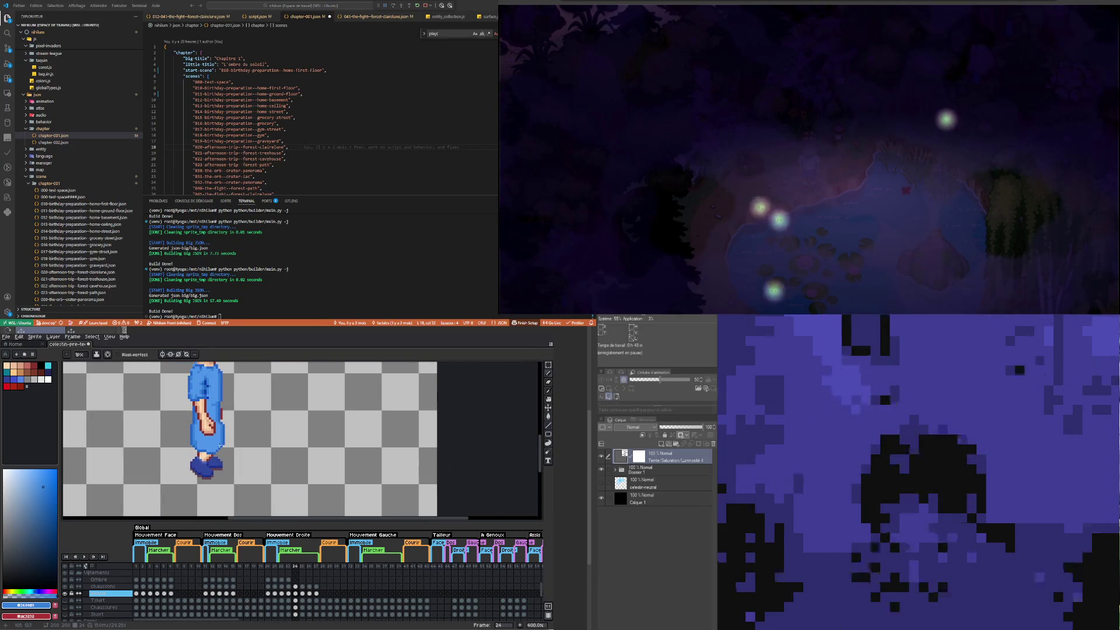
{"action": "scroll", "coordinate": [224, 412], "scroll_direction": "up", "scroll_amount": 3}
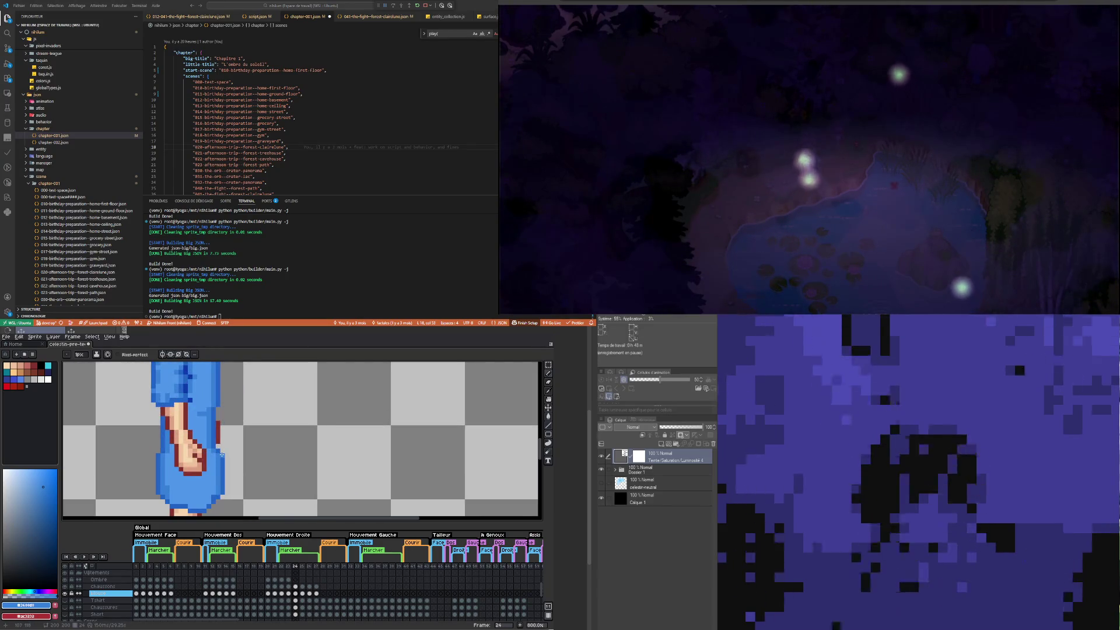
{"action": "key", "text": "i"}
{"action": "left_click", "coordinate": [216, 421]}
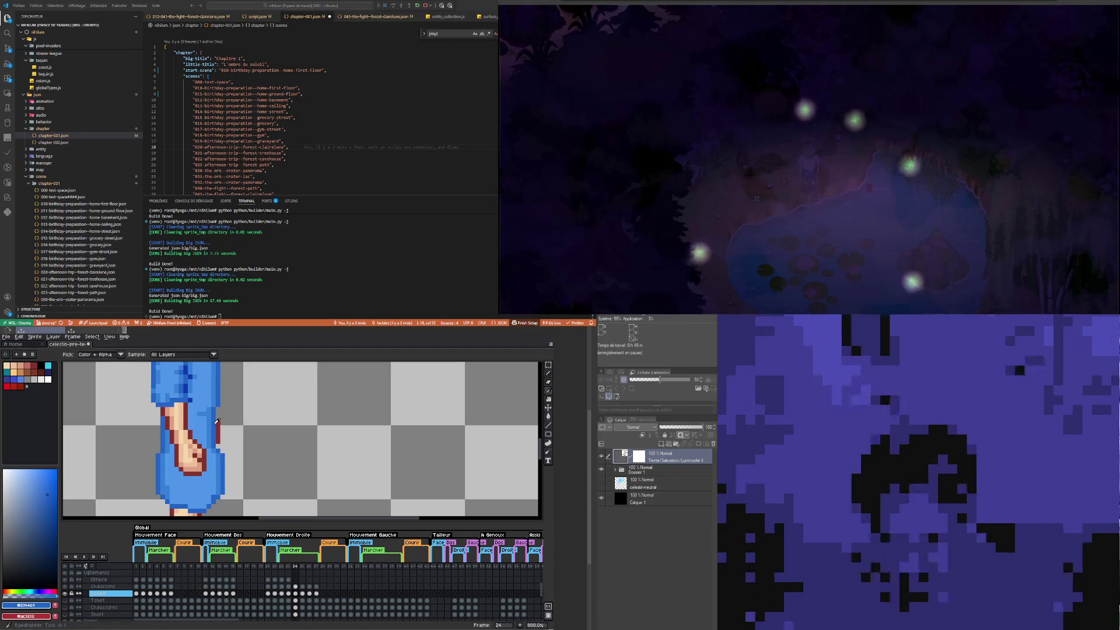
{"action": "key", "text": "b"}
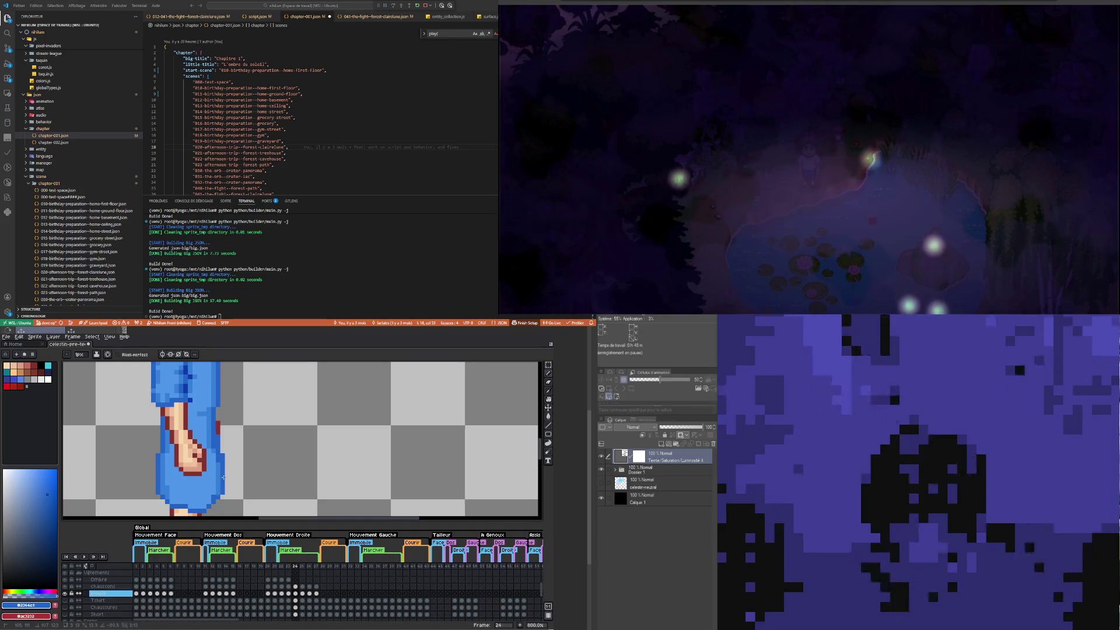
{"action": "scroll", "coordinate": [223, 477], "scroll_direction": "down", "scroll_amount": 3}
{"action": "scroll", "coordinate": [225, 472], "scroll_direction": "up", "scroll_amount": 3}
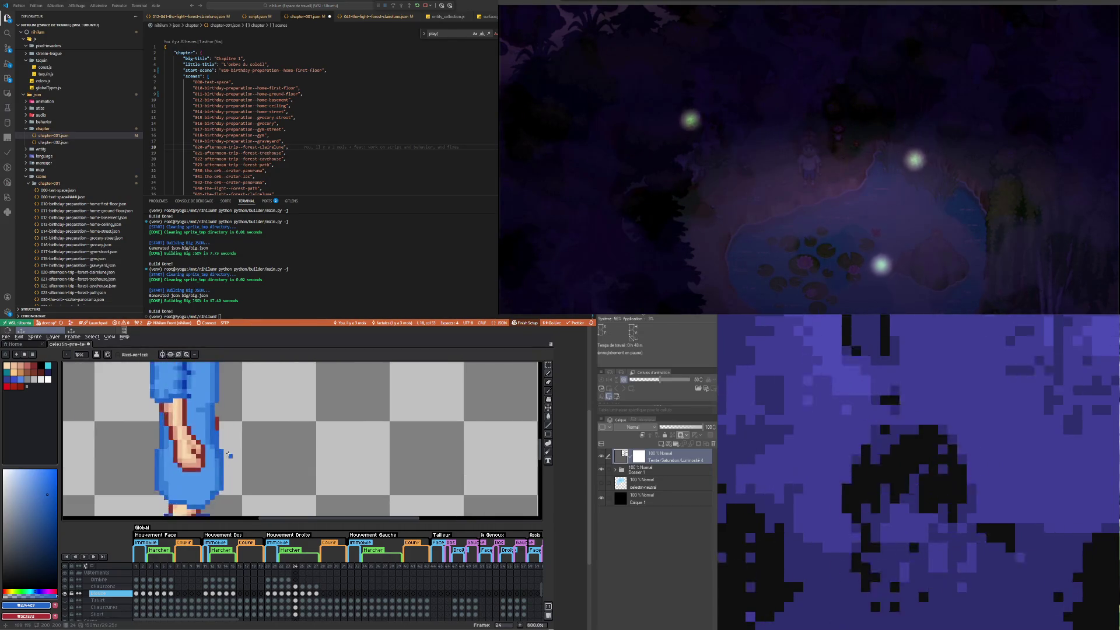
{"action": "scroll", "coordinate": [229, 465], "scroll_direction": "down", "scroll_amount": 2}
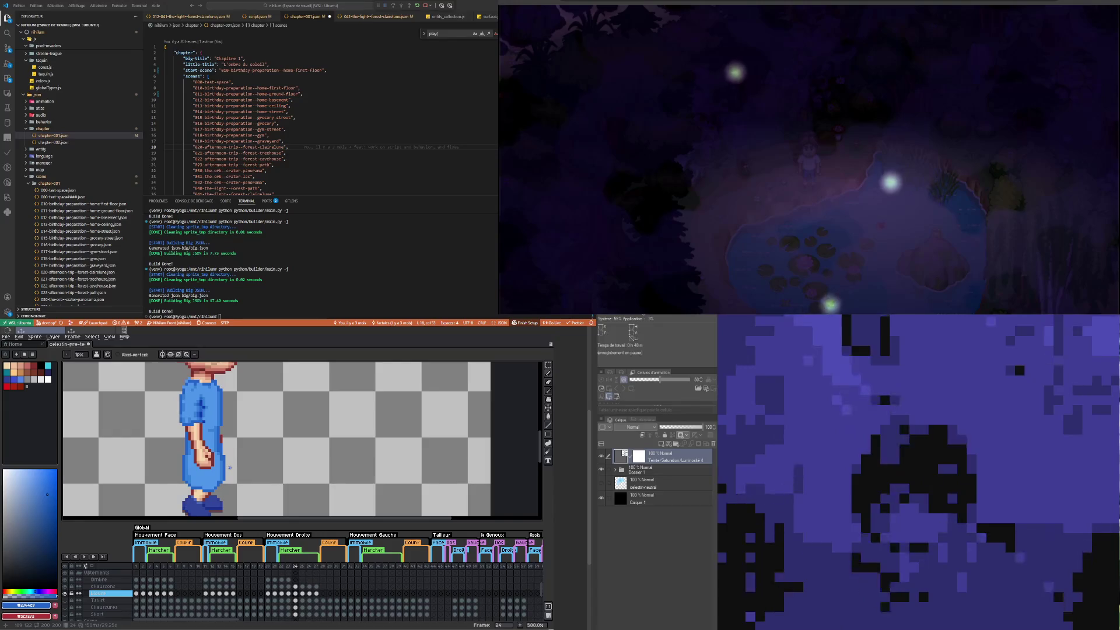
{"action": "scroll", "coordinate": [228, 467], "scroll_direction": "up", "scroll_amount": 4}
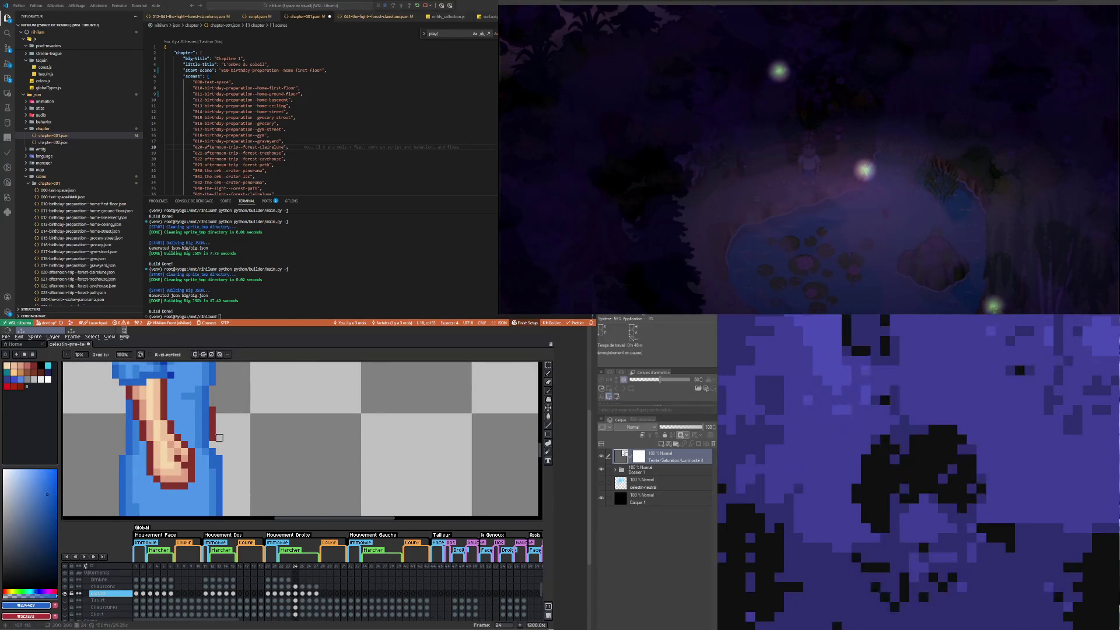
{"action": "scroll", "coordinate": [220, 465], "scroll_direction": "down", "scroll_amount": 4}
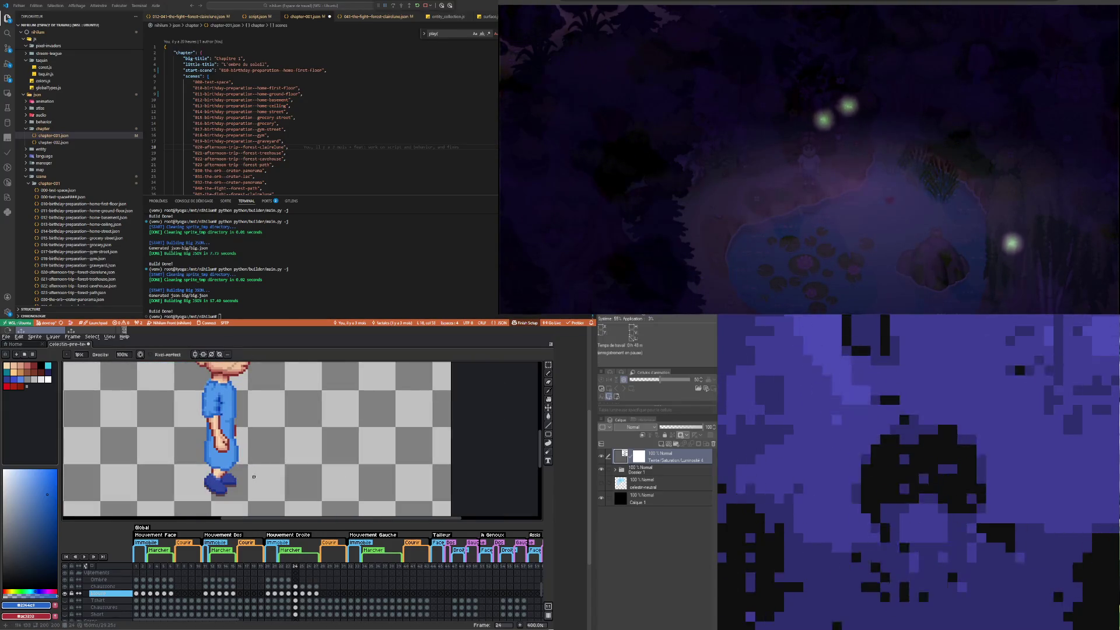
{"action": "scroll", "coordinate": [235, 433], "scroll_direction": "up", "scroll_amount": 3}
{"action": "scroll", "coordinate": [234, 432], "scroll_direction": "down", "scroll_amount": 3}
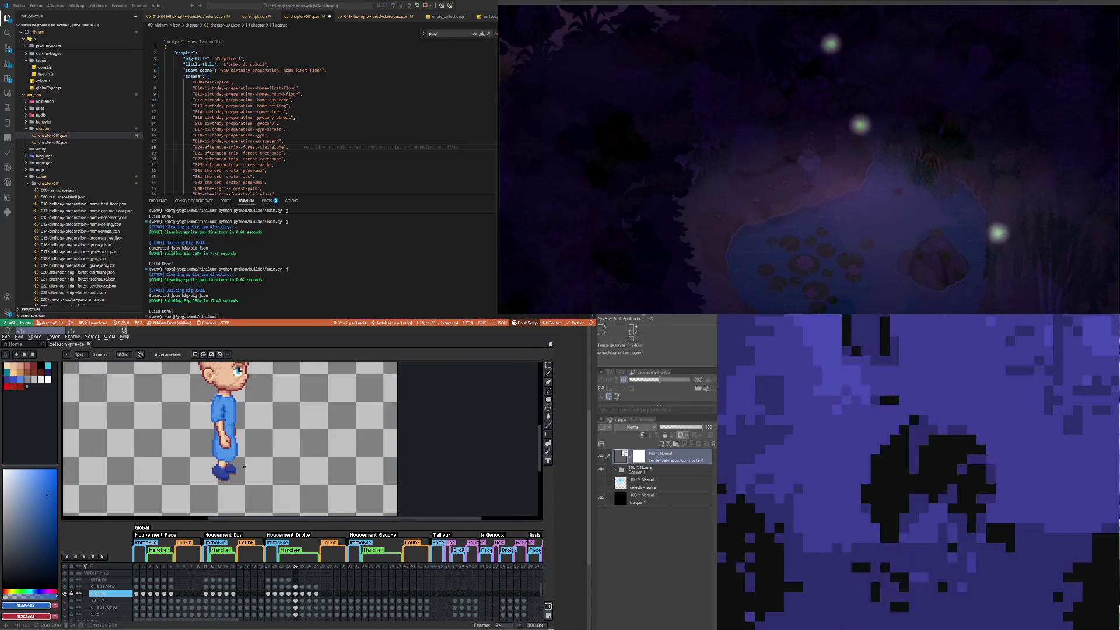
{"action": "scroll", "coordinate": [240, 448], "scroll_direction": "up", "scroll_amount": 3}
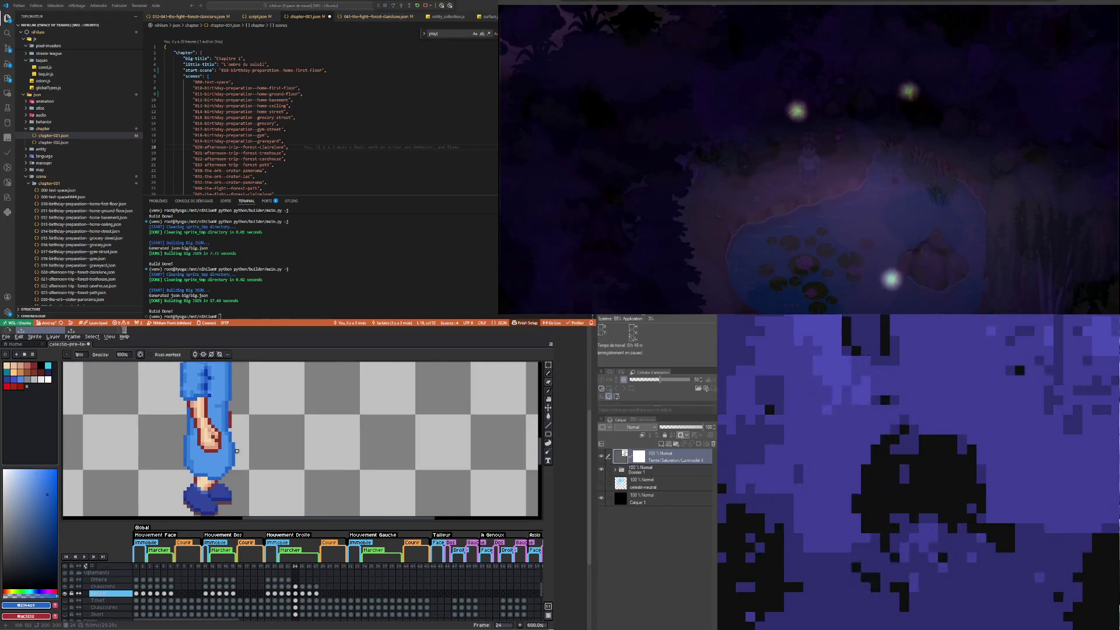
{"action": "scroll", "coordinate": [237, 451], "scroll_direction": "down", "scroll_amount": 3}
{"action": "scroll", "coordinate": [231, 441], "scroll_direction": "up", "scroll_amount": 3}
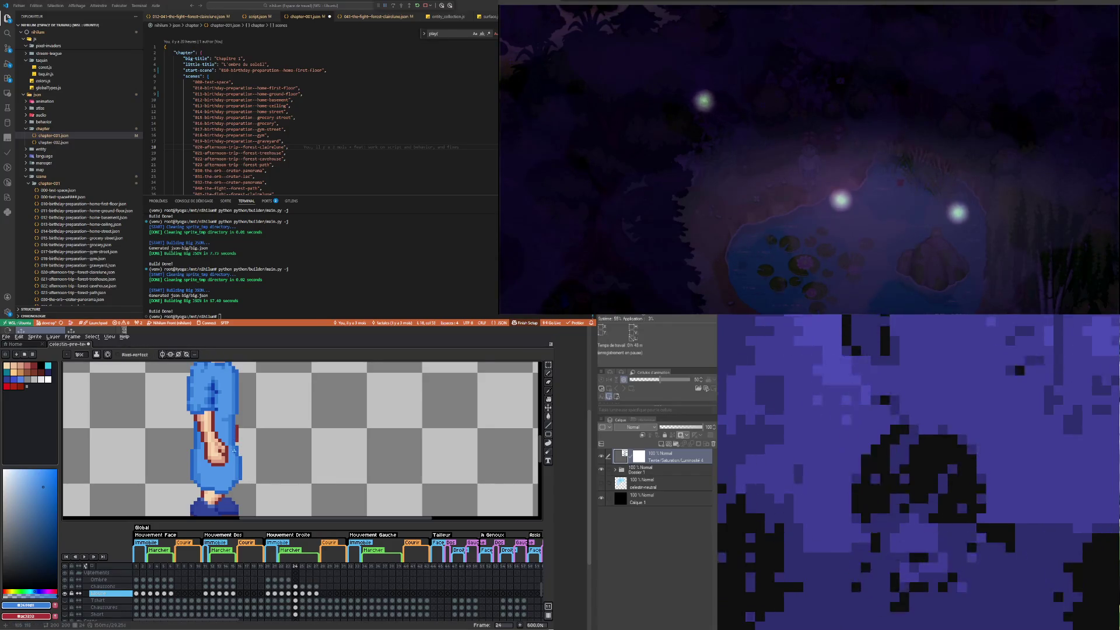
{"action": "scroll", "coordinate": [233, 451], "scroll_direction": "down", "scroll_amount": 1}
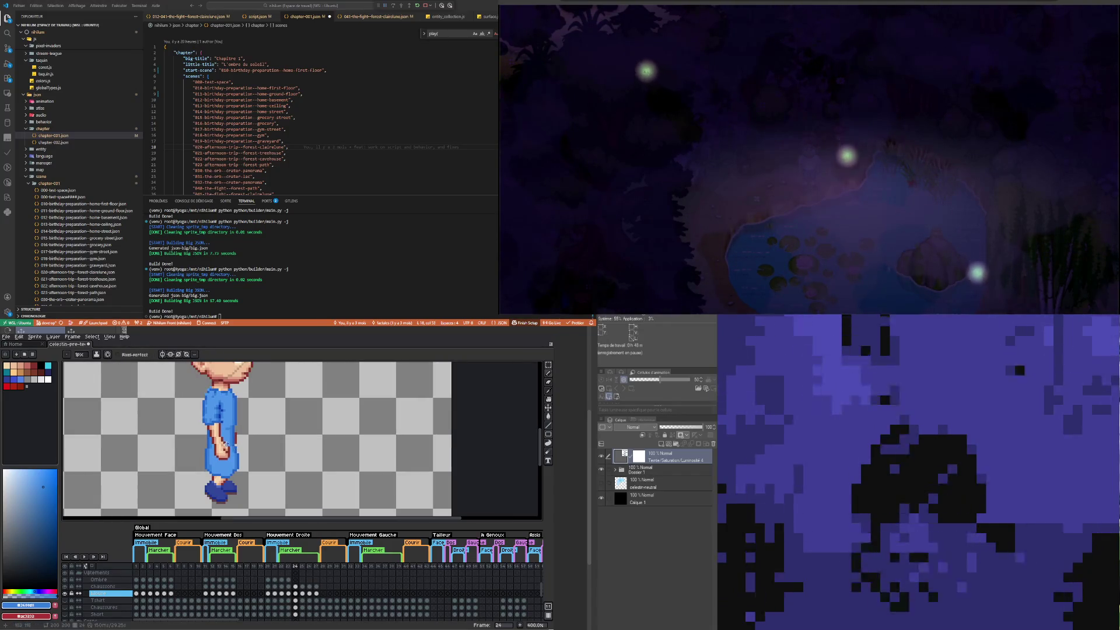
{"action": "scroll", "coordinate": [230, 482], "scroll_direction": "up", "scroll_amount": 1}
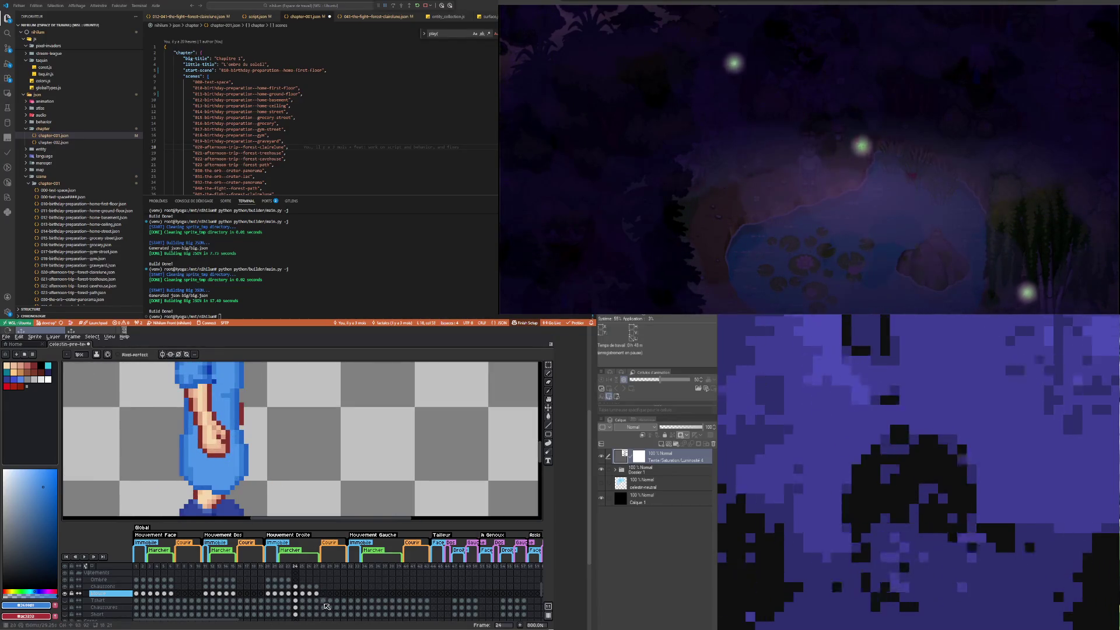
{"action": "left_click", "coordinate": [289, 594]}
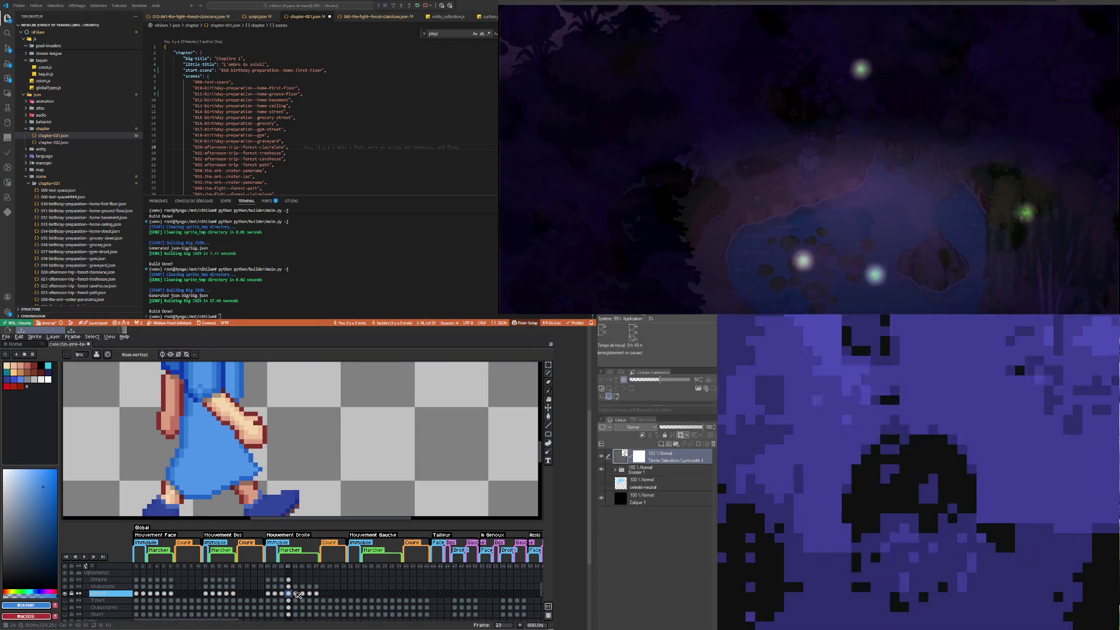
{"action": "left_click", "coordinate": [296, 593]}
{"action": "scroll", "coordinate": [235, 501], "scroll_direction": "down", "scroll_amount": 2}
{"action": "scroll", "coordinate": [229, 421], "scroll_direction": "up", "scroll_amount": 2}
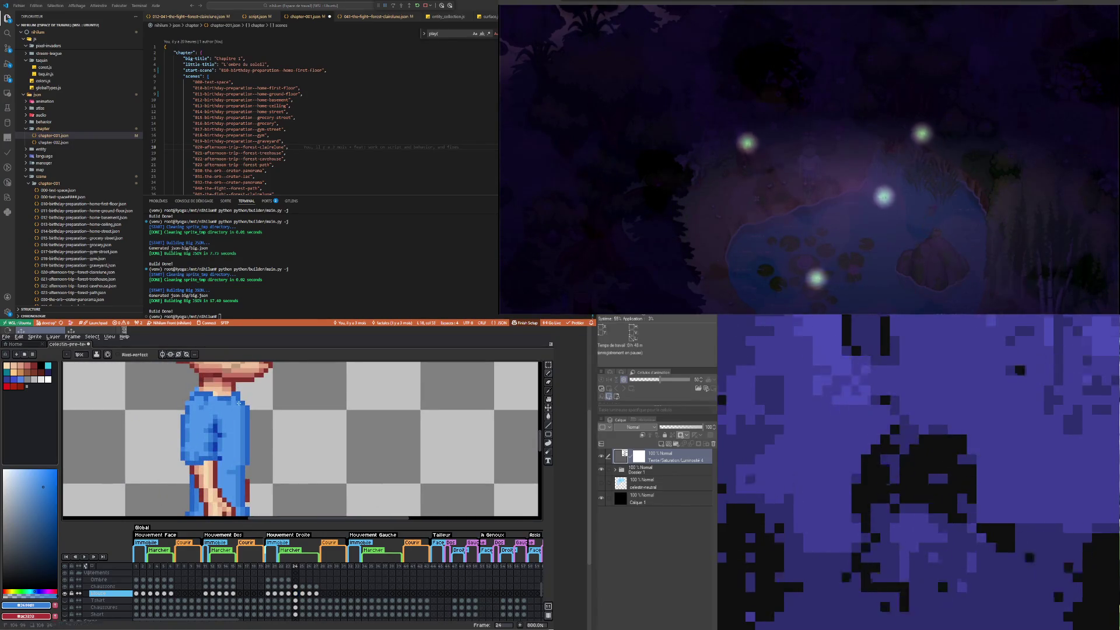
{"action": "left_click_drag", "start_coordinate": [220, 440], "coordinate": [222, 459]}
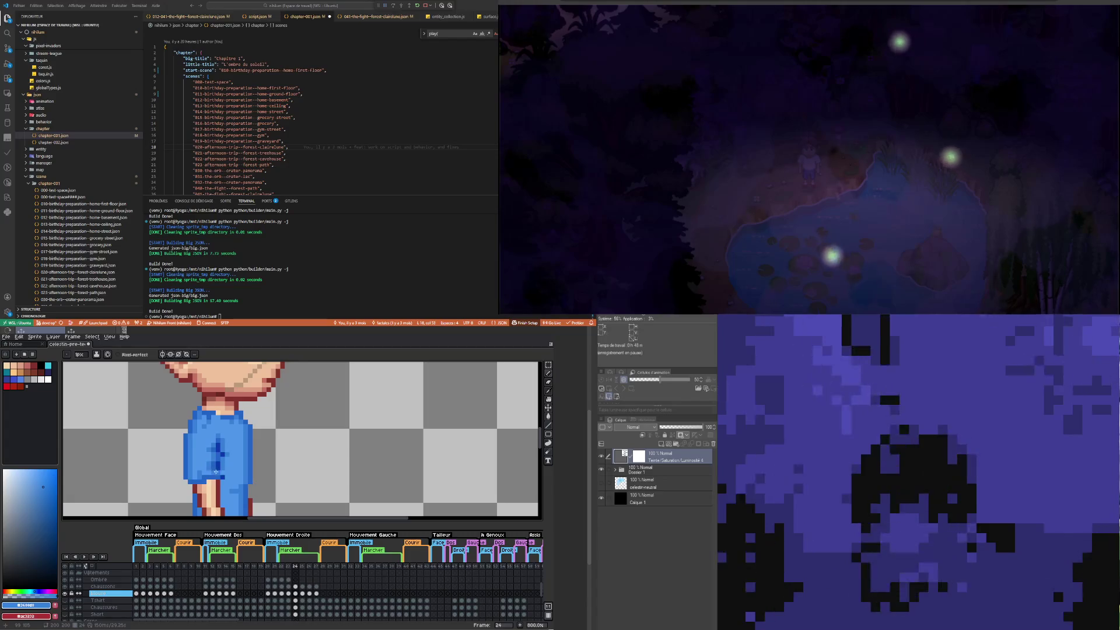
{"action": "scroll", "coordinate": [228, 462], "scroll_direction": "up", "scroll_amount": 2}
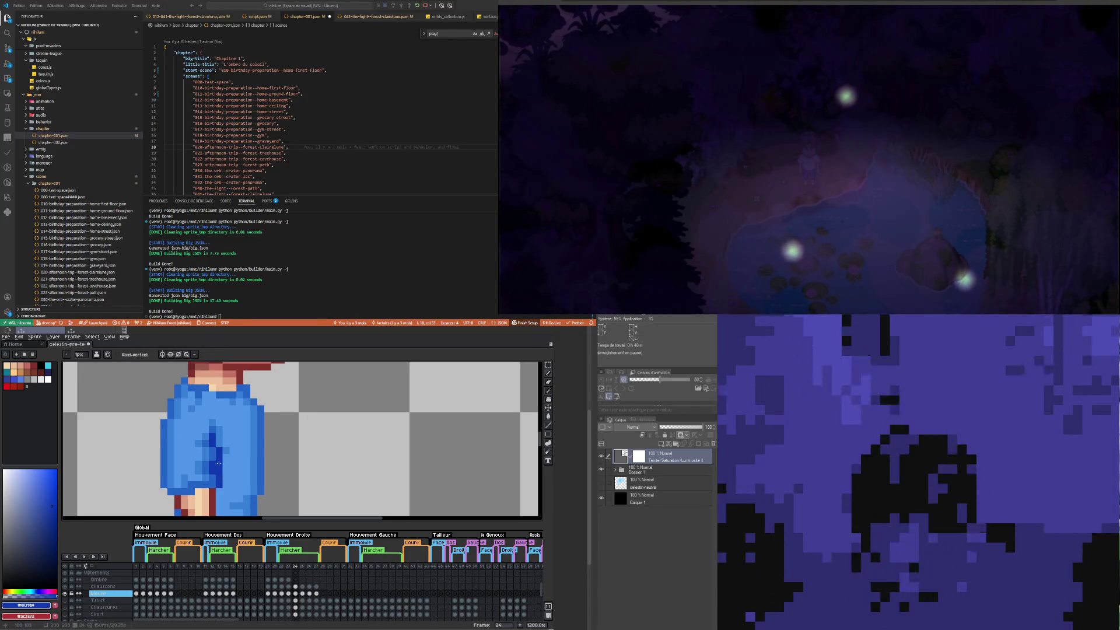
Step: Repaint the dark-blue sleeve pixels mid-blue, sampling darker, collar and highlight blues
{"action": "left_click", "coordinate": [214, 453], "text": "alt"}
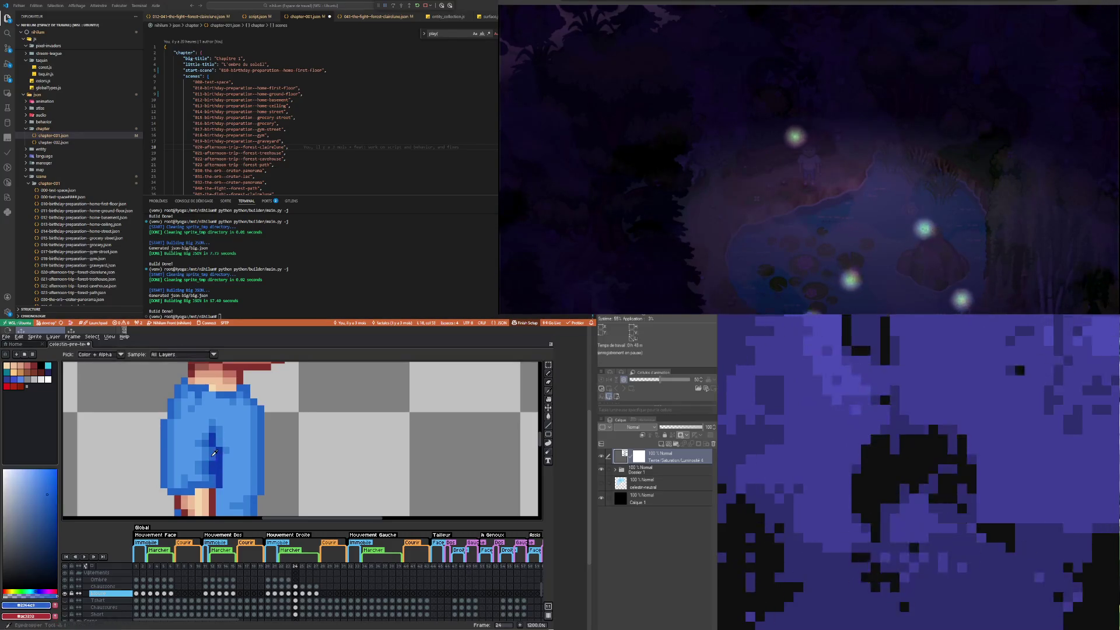
{"action": "left_click_drag", "start_coordinate": [212, 438], "coordinate": [210, 474]}
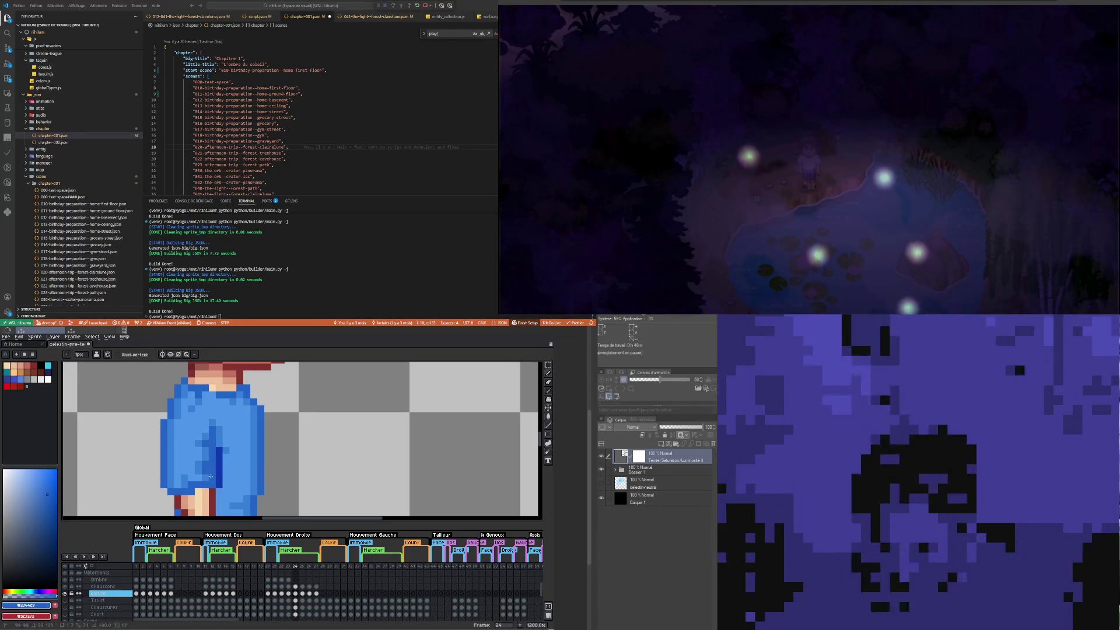
{"action": "scroll", "coordinate": [211, 474], "scroll_direction": "down", "scroll_amount": 4}
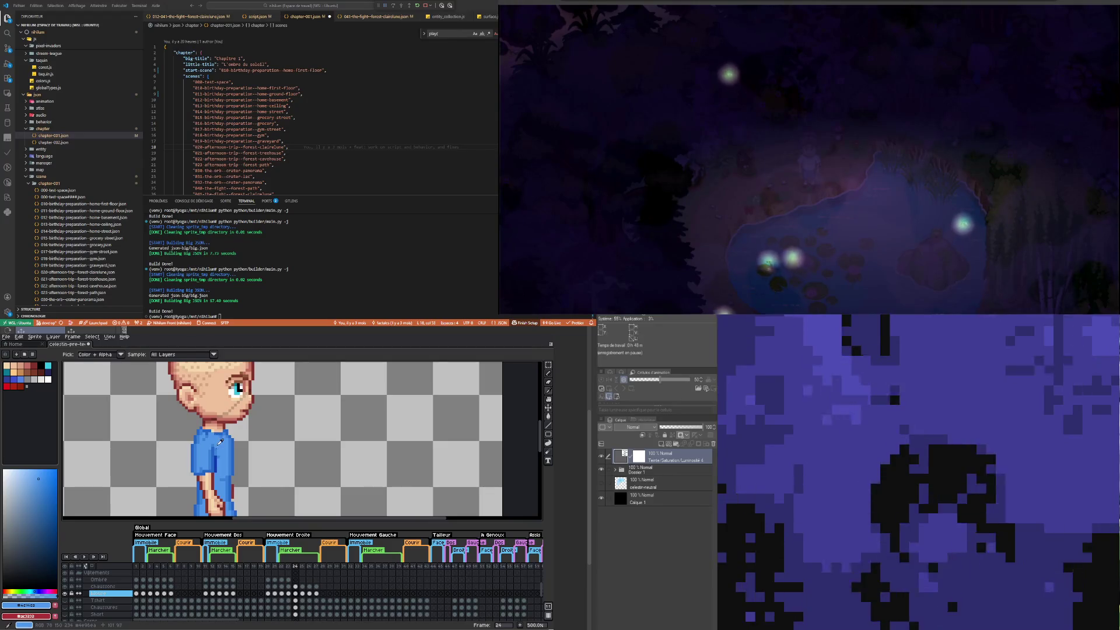
{"action": "left_click", "coordinate": [212, 450], "text": "alt"}
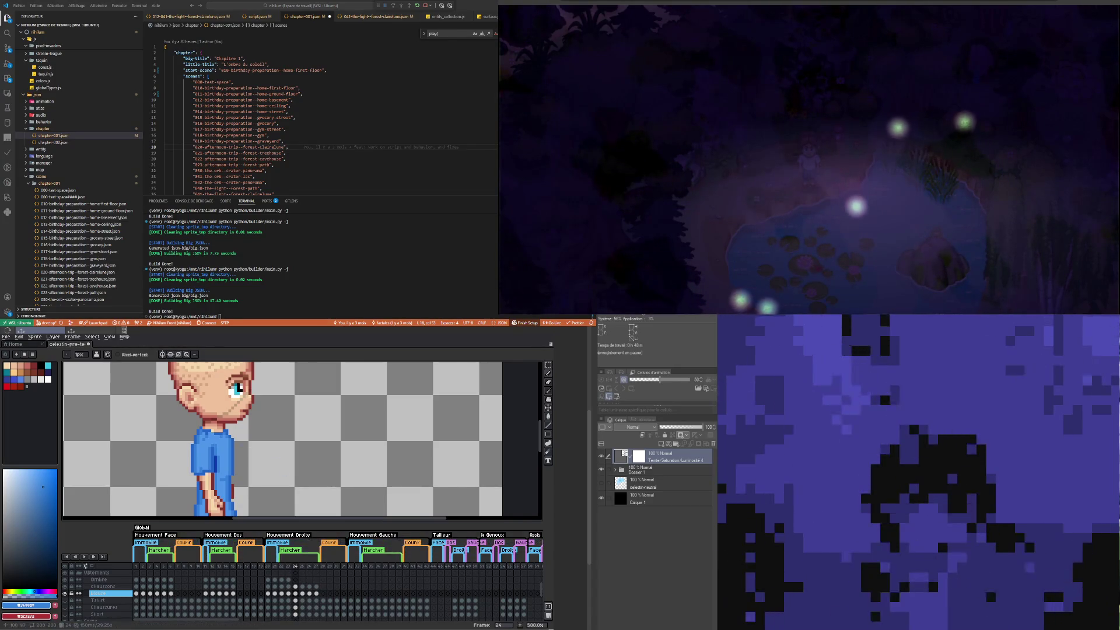
{"action": "scroll", "coordinate": [221, 429], "scroll_direction": "up", "scroll_amount": 2}
{"action": "scroll", "coordinate": [219, 446], "scroll_direction": "up", "scroll_amount": 1}
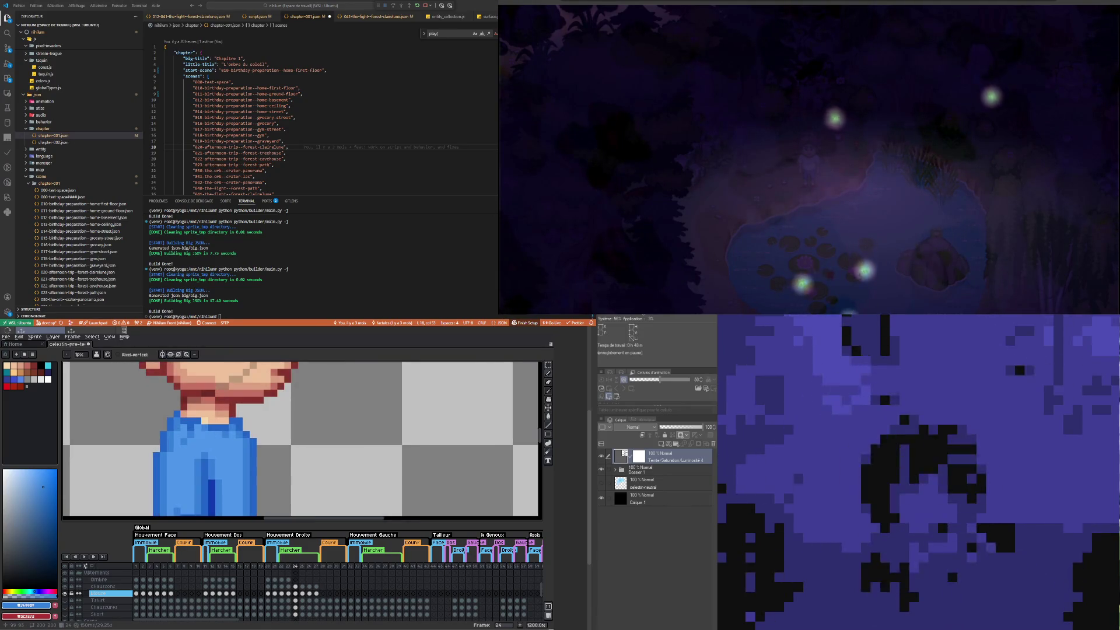
{"action": "left_click", "coordinate": [211, 421], "text": "alt"}
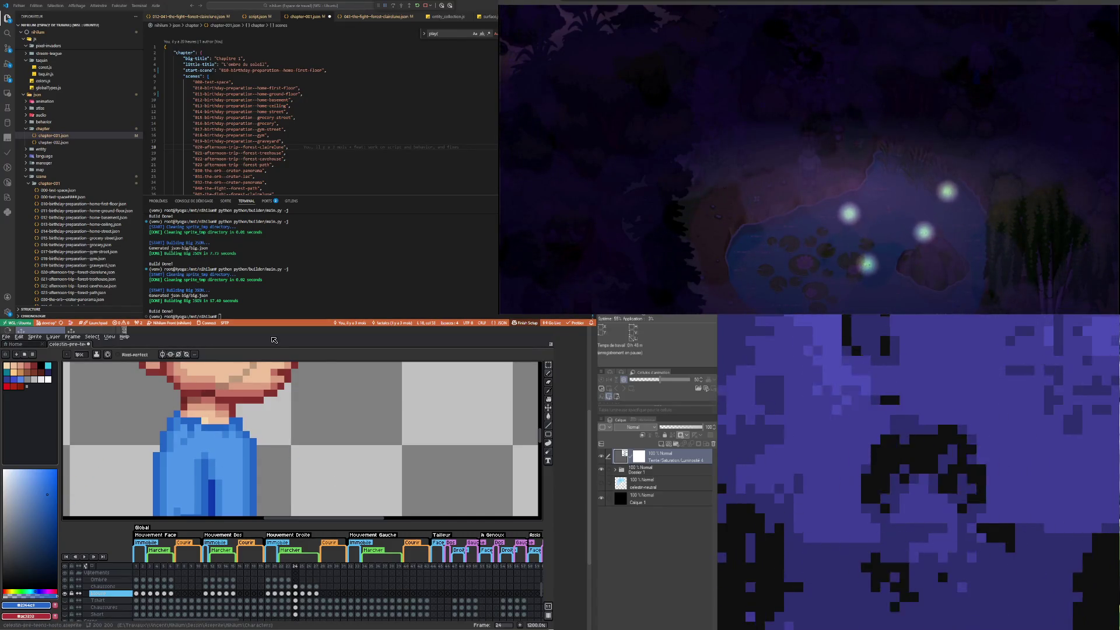
{"action": "left_click", "coordinate": [193, 435], "text": "alt"}
{"action": "scroll", "coordinate": [187, 443], "scroll_direction": "down", "scroll_amount": 4}
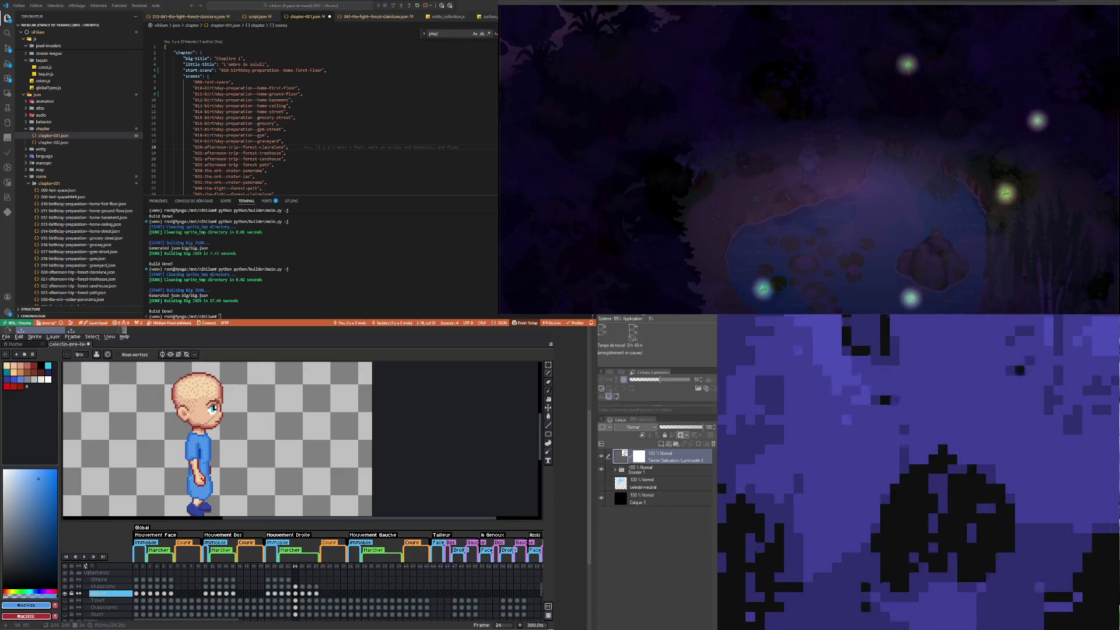
{"action": "scroll", "coordinate": [198, 437], "scroll_direction": "down", "scroll_amount": 2}
{"action": "scroll", "coordinate": [199, 438], "scroll_direction": "up", "scroll_amount": 2}
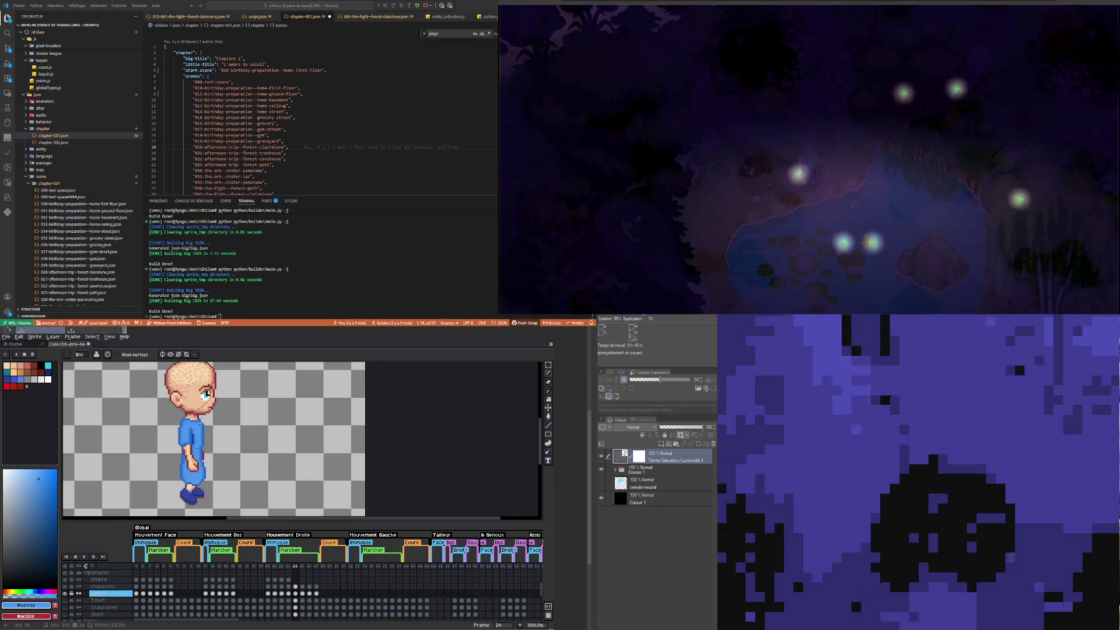
{"action": "scroll", "coordinate": [199, 416], "scroll_direction": "up", "scroll_amount": 4}
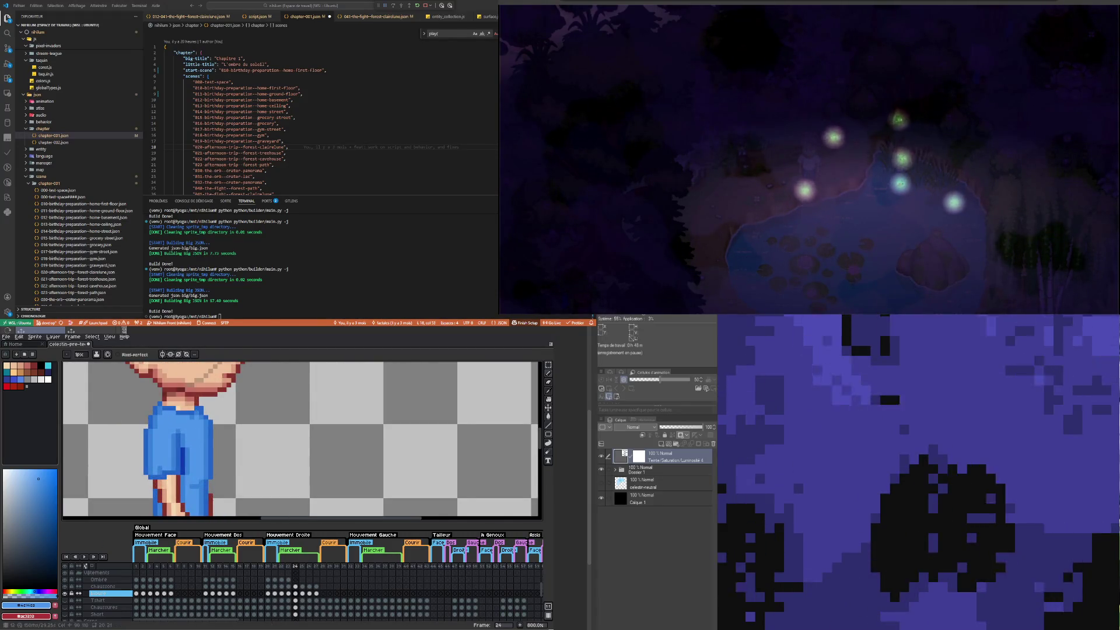
Step: Compare the shirt across walk frames 22, 23 and 24
{"action": "left_click", "coordinate": [288, 594]}
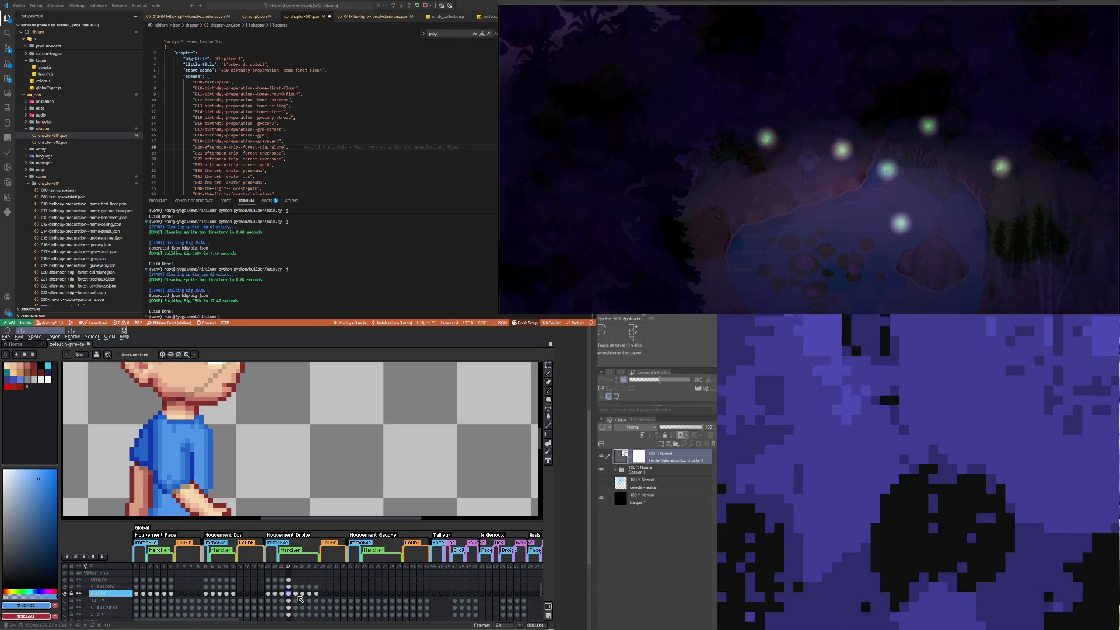
{"action": "left_click", "coordinate": [295, 593]}
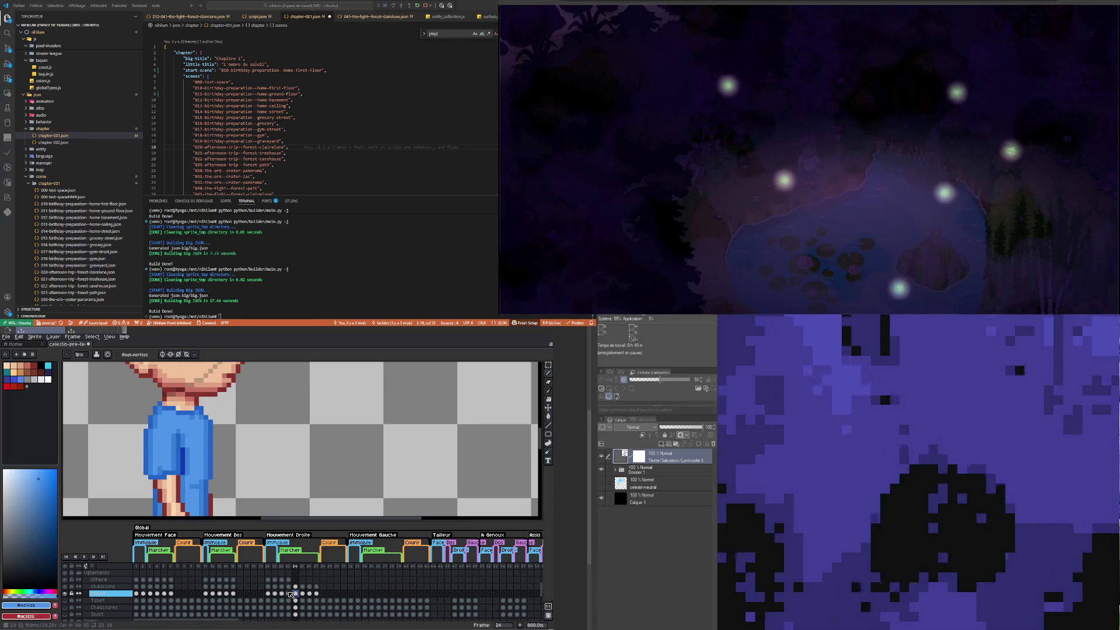
{"action": "left_click", "coordinate": [289, 594]}
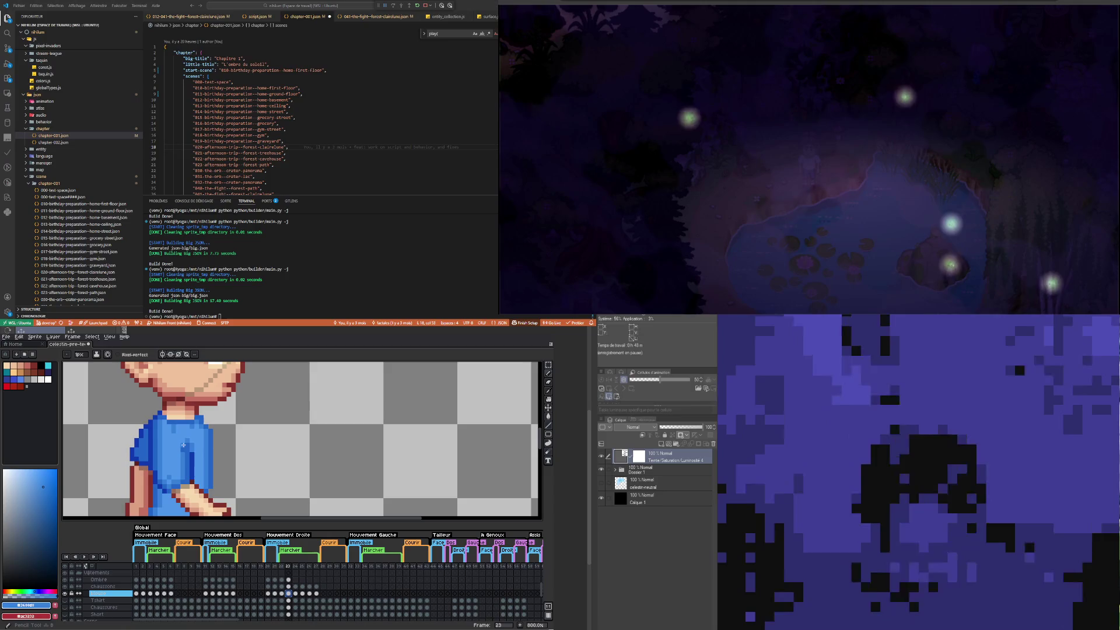
{"action": "scroll", "coordinate": [211, 454], "scroll_direction": "down", "scroll_amount": 1}
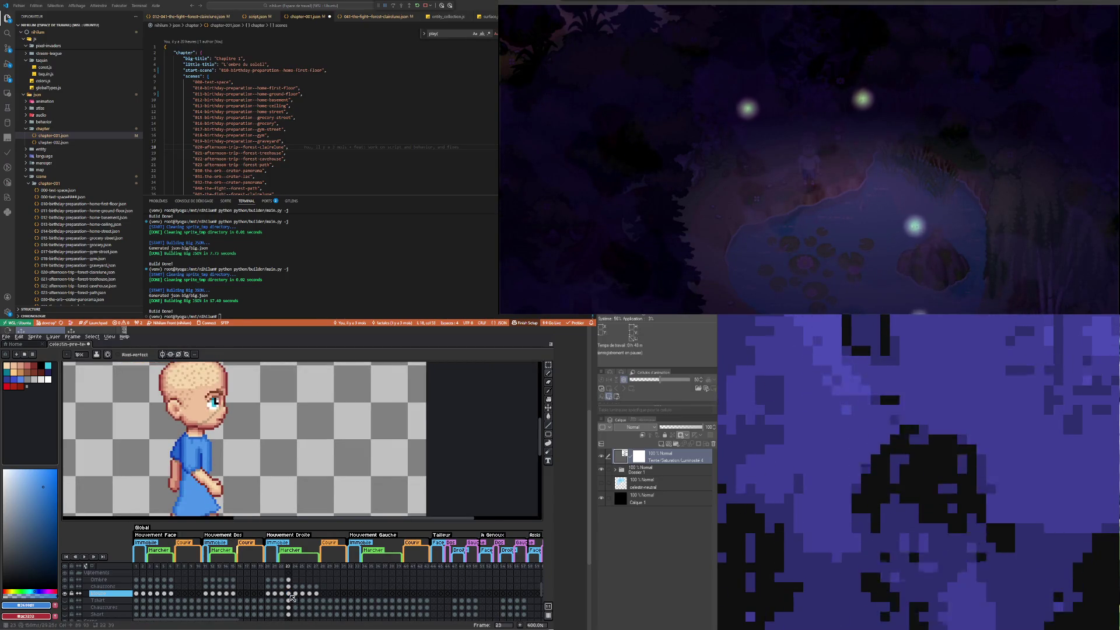
{"action": "left_click", "coordinate": [284, 594]}
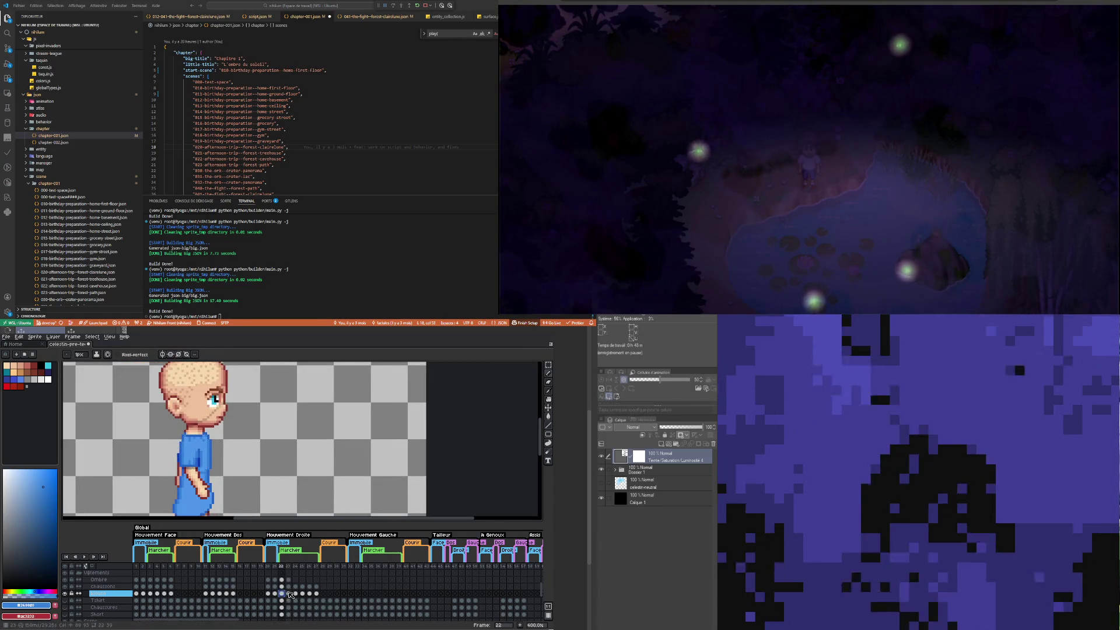
{"action": "left_click", "coordinate": [289, 594]}
{"action": "left_click", "coordinate": [296, 595]}
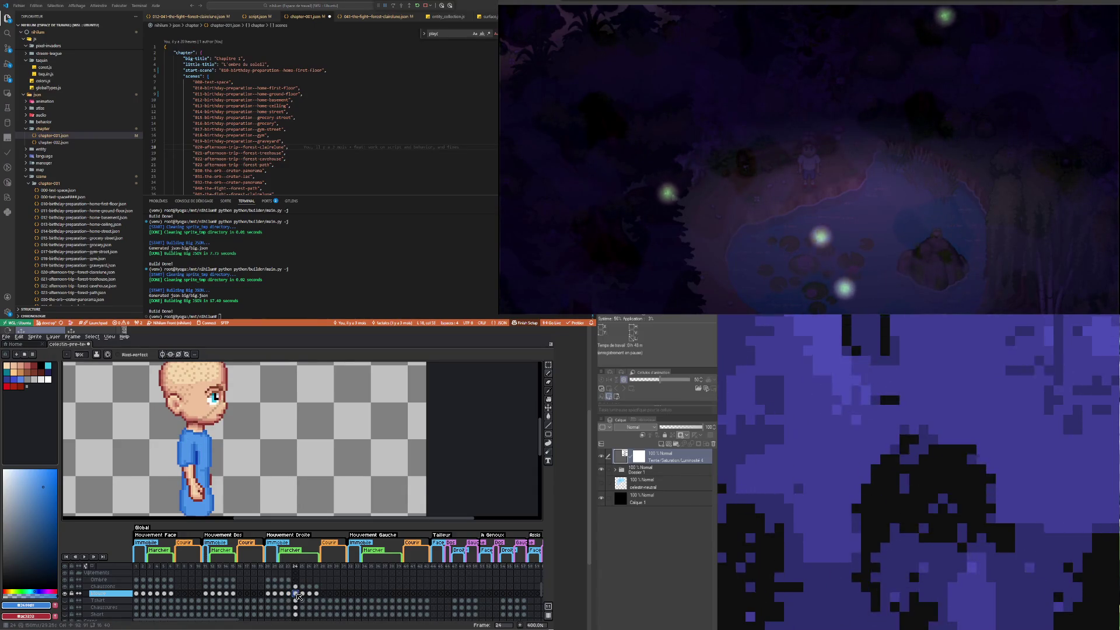
{"action": "scroll", "coordinate": [219, 463], "scroll_direction": "down", "scroll_amount": 2}
{"action": "scroll", "coordinate": [219, 463], "scroll_direction": "up", "scroll_amount": 1}
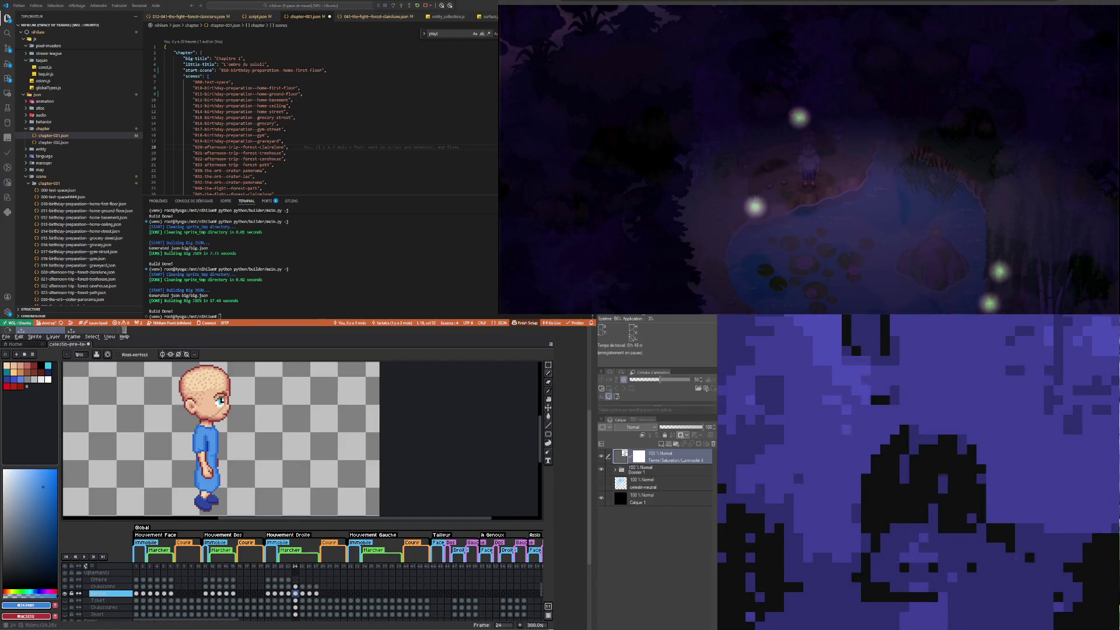
Step: Select the Ombre shadow layer on frame 24 and compare it with frame 23
{"action": "left_click", "coordinate": [295, 580]}
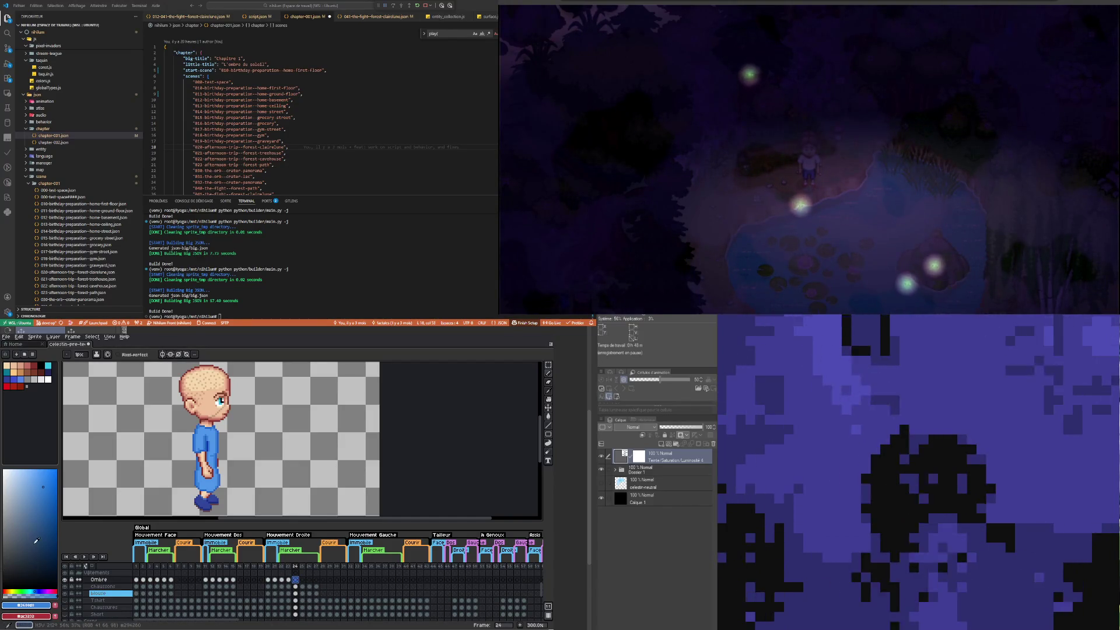
{"action": "scroll", "coordinate": [205, 468], "scroll_direction": "up", "scroll_amount": 7}
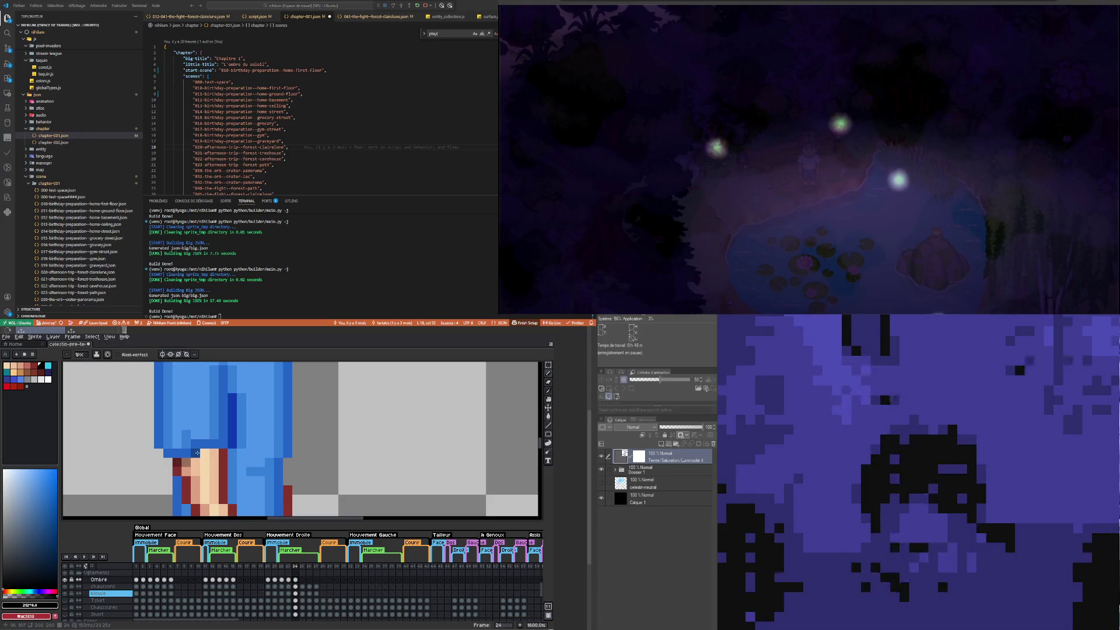
{"action": "scroll", "coordinate": [222, 454], "scroll_direction": "down", "scroll_amount": 4}
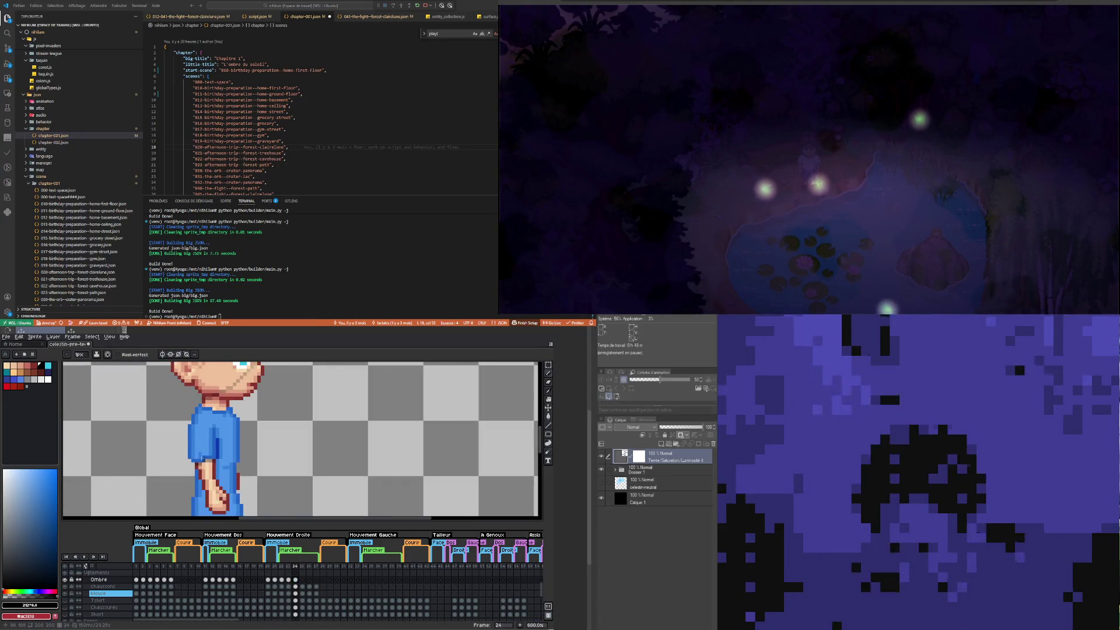
{"action": "scroll", "coordinate": [191, 436], "scroll_direction": "down", "scroll_amount": 3}
{"action": "scroll", "coordinate": [203, 471], "scroll_direction": "up", "scroll_amount": 3}
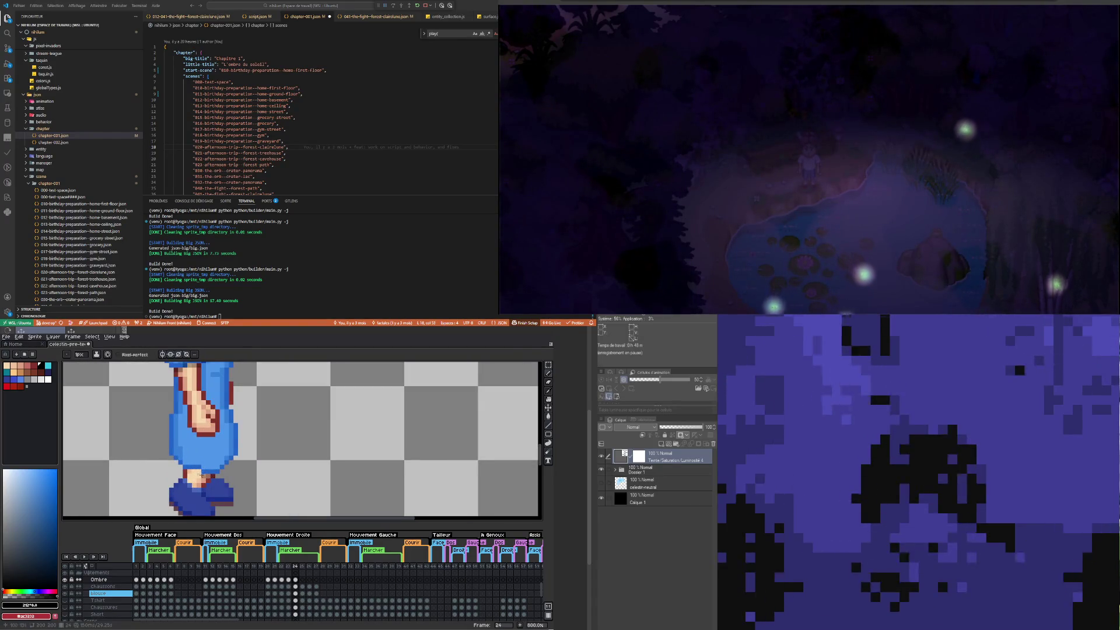
{"action": "scroll", "coordinate": [193, 471], "scroll_direction": "down", "scroll_amount": 4}
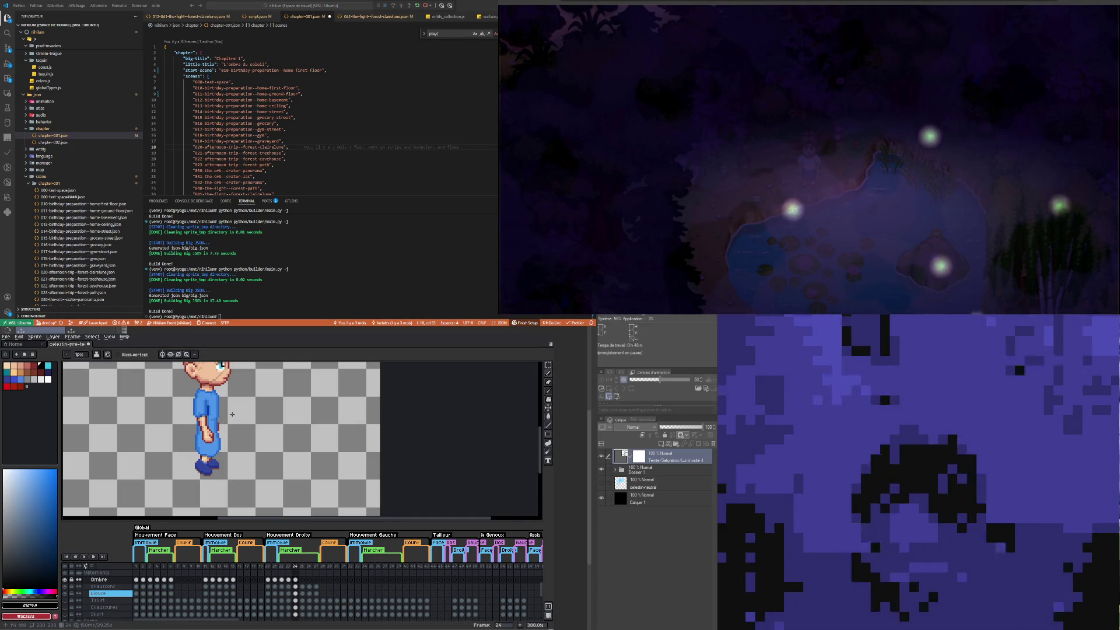
{"action": "scroll", "coordinate": [232, 414], "scroll_direction": "up", "scroll_amount": 3}
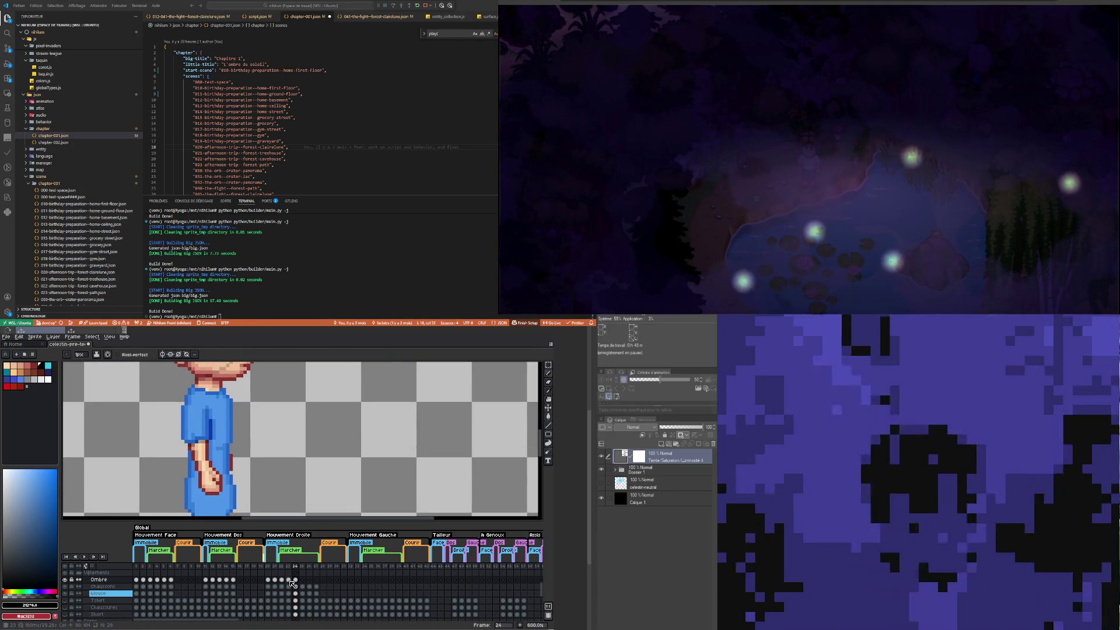
{"action": "left_click", "coordinate": [289, 580]}
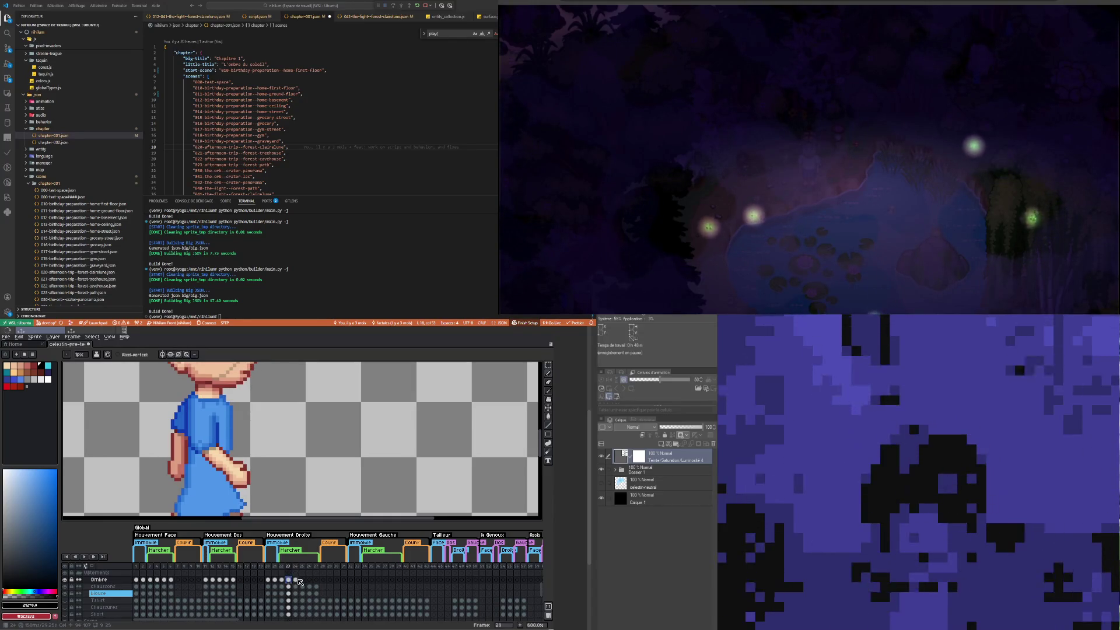
{"action": "left_click", "coordinate": [296, 580]}
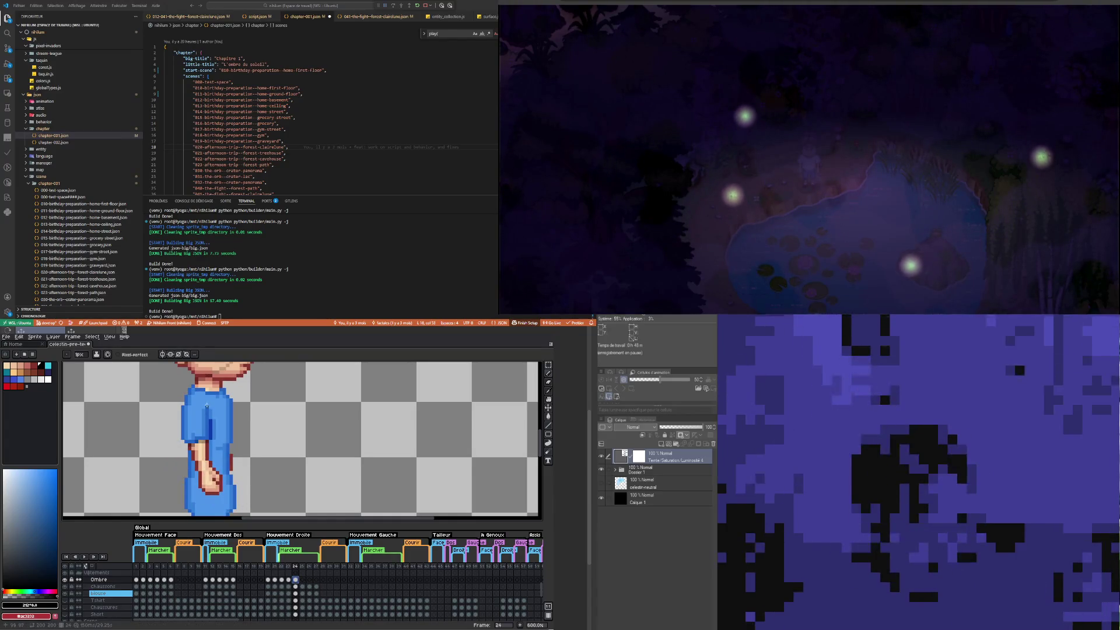
Step: With the Pencil, check the blouse layer's frame 24 against frame 23, then zoom out
{"action": "key", "text": "b"}
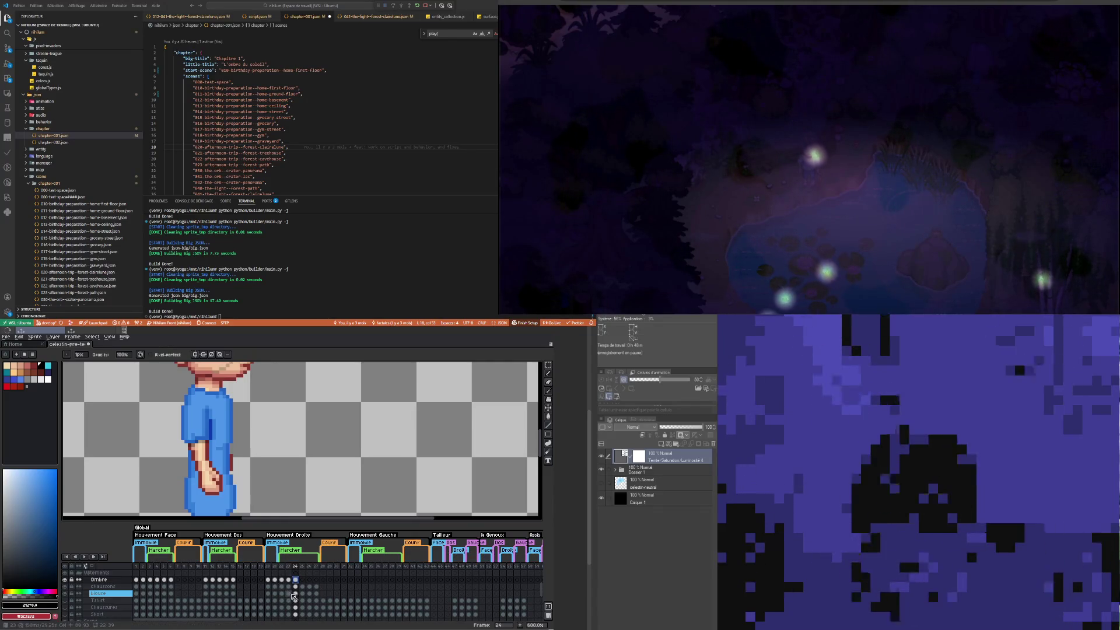
{"action": "left_click", "coordinate": [291, 593]}
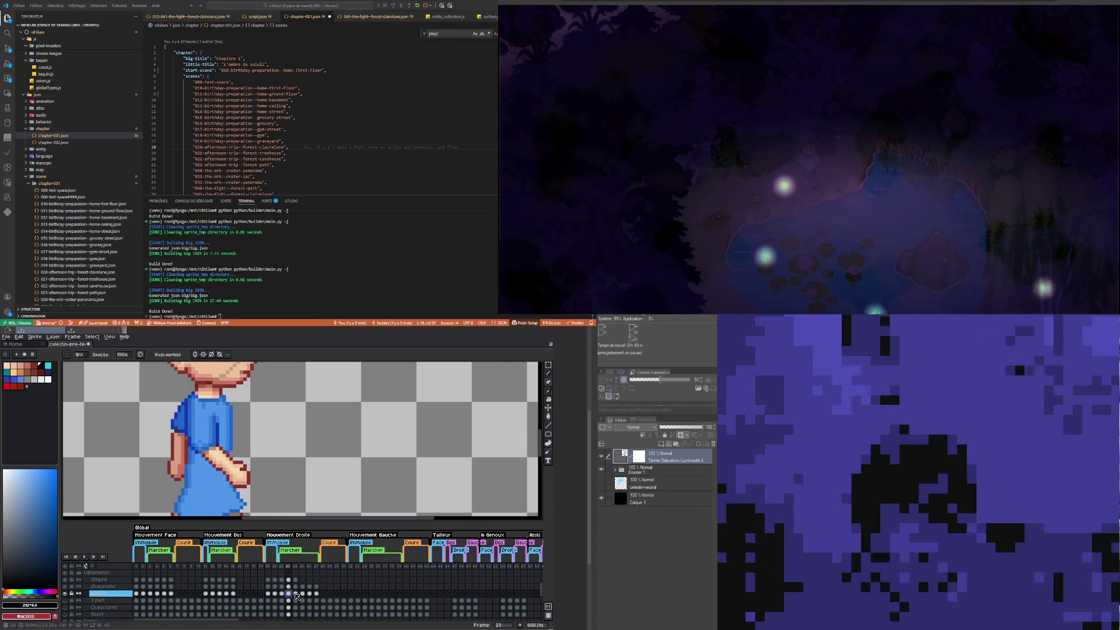
{"action": "left_click", "coordinate": [296, 593]}
{"action": "scroll", "coordinate": [197, 440], "scroll_direction": "up", "scroll_amount": 3}
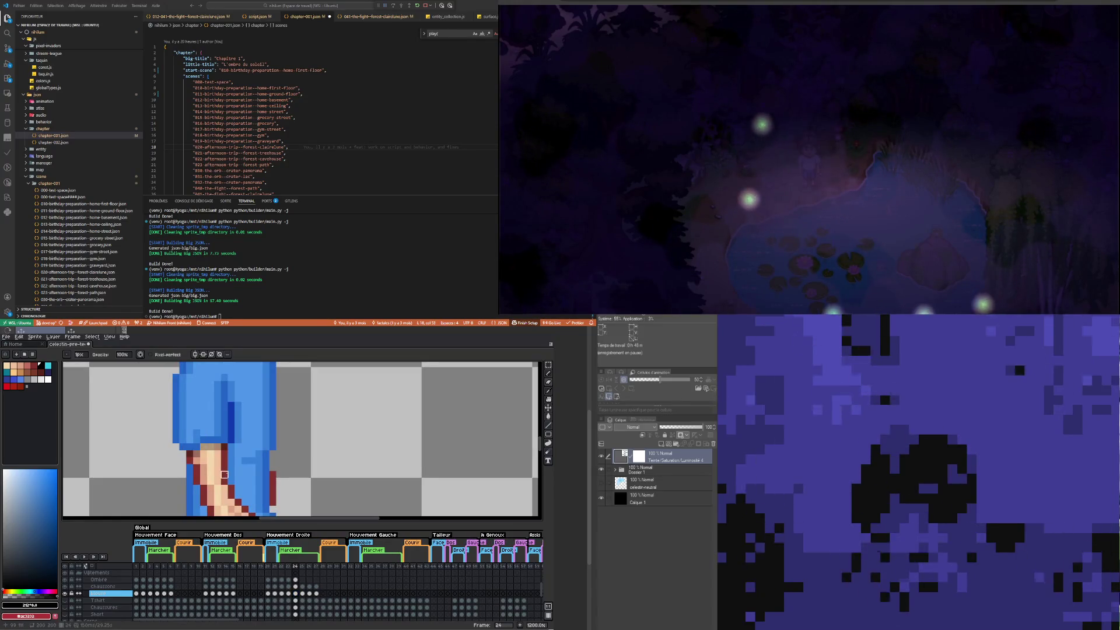
{"action": "scroll", "coordinate": [224, 474], "scroll_direction": "down", "scroll_amount": 5}
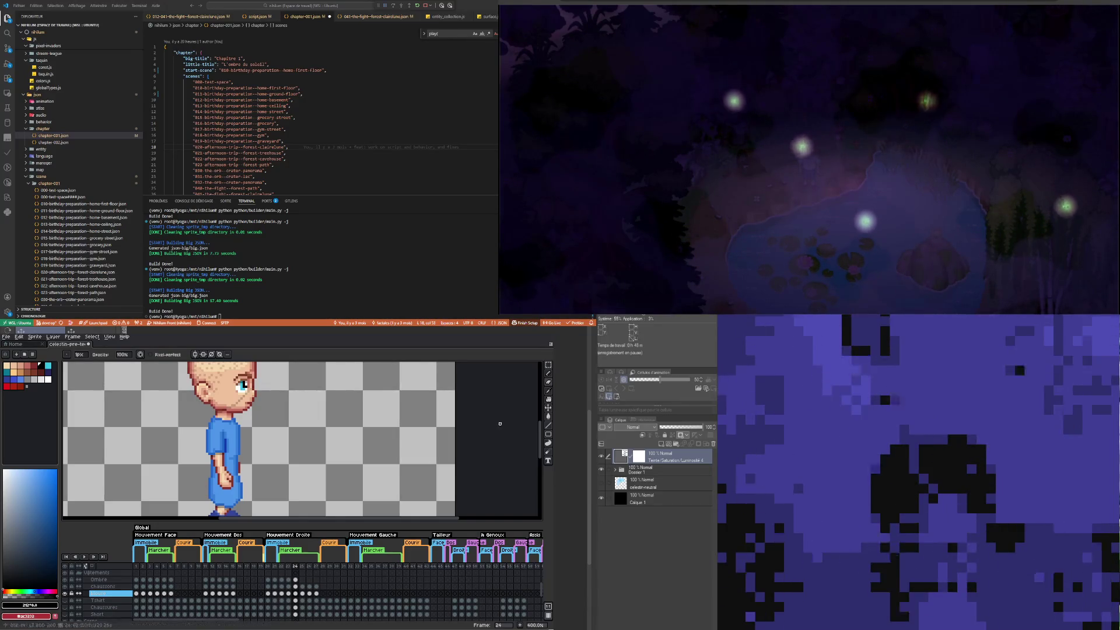
{"action": "key", "text": "minus"}
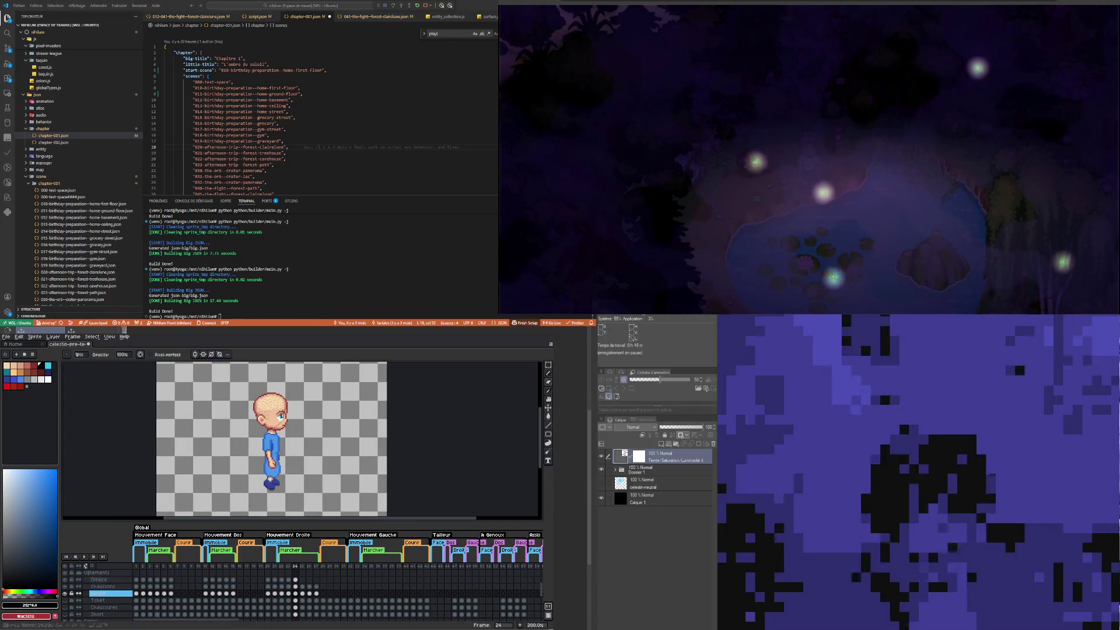
Step: Hide the bandages layer so the bare head shows
{"action": "scroll", "coordinate": [99, 589], "scroll_direction": "up", "scroll_amount": 3}
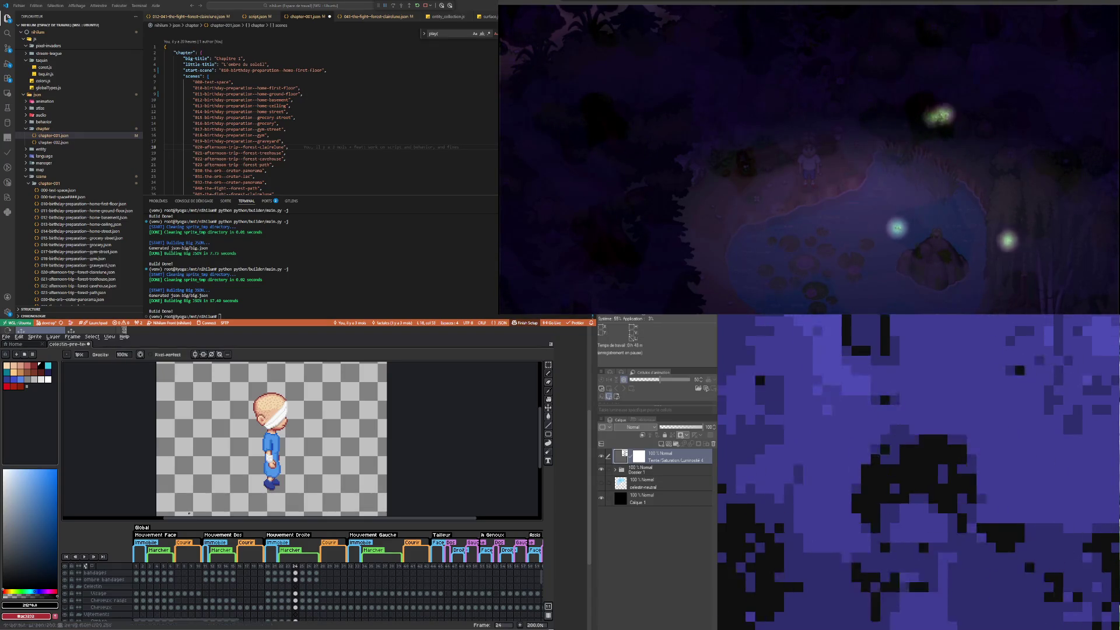
{"action": "left_click", "coordinate": [64, 572]}
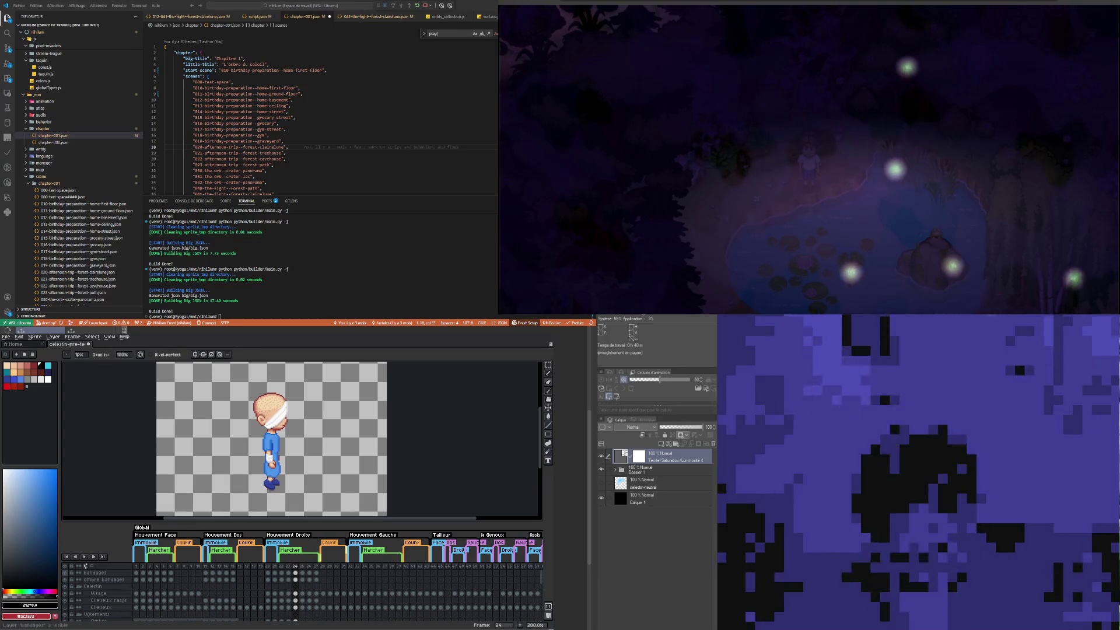
{"action": "scroll", "coordinate": [314, 441], "scroll_direction": "down", "scroll_amount": 1}
{"action": "scroll", "coordinate": [314, 441], "scroll_direction": "up", "scroll_amount": 1}
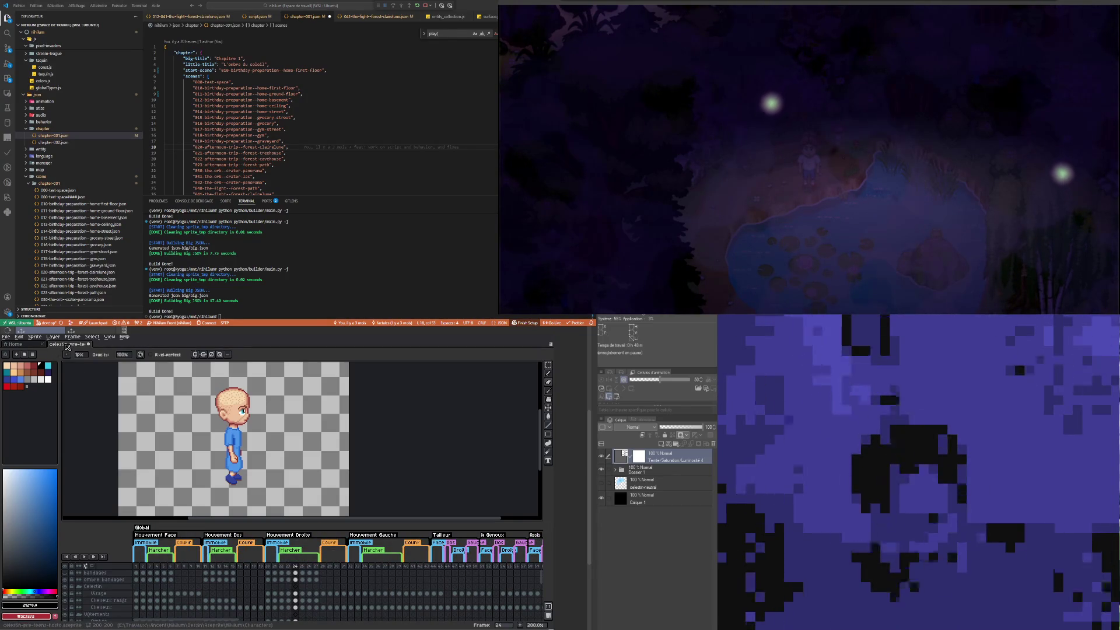
Step: Glance at Clip Studio Paint and return to Aseprite with the Pencil ready
{"action": "key", "text": "v"}
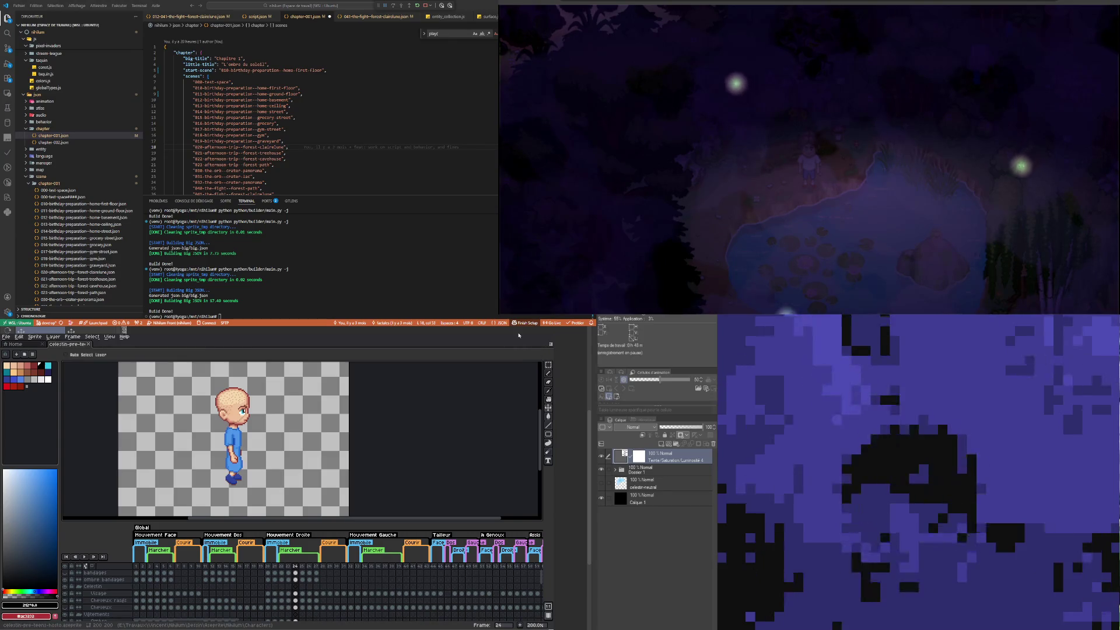
{"action": "key", "text": "alt+Tab"}
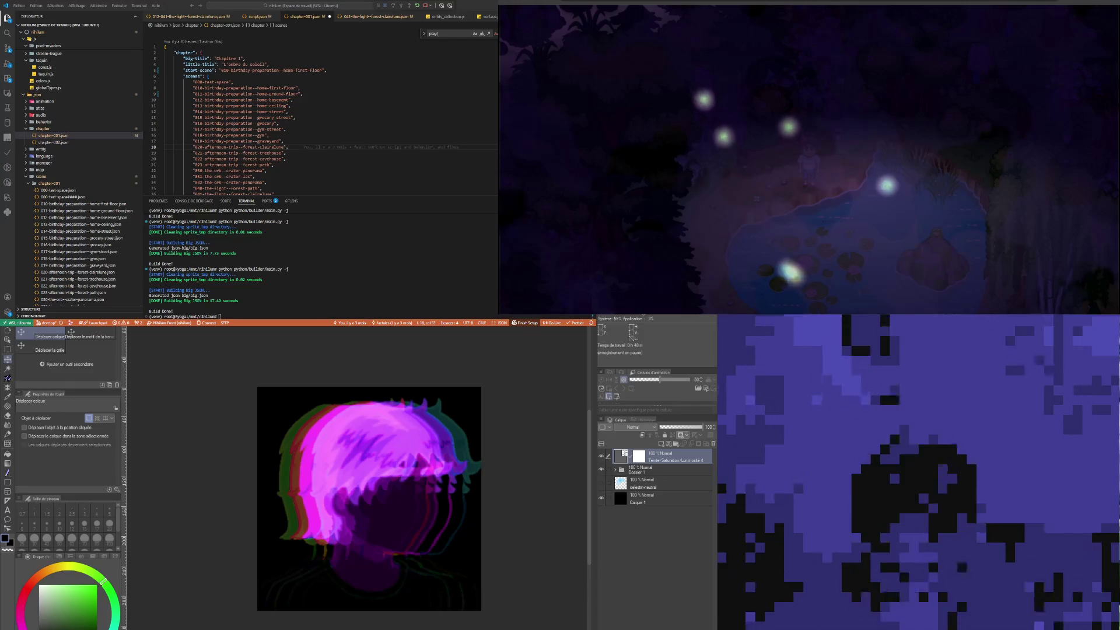
{"action": "key", "text": "alt+Tab"}
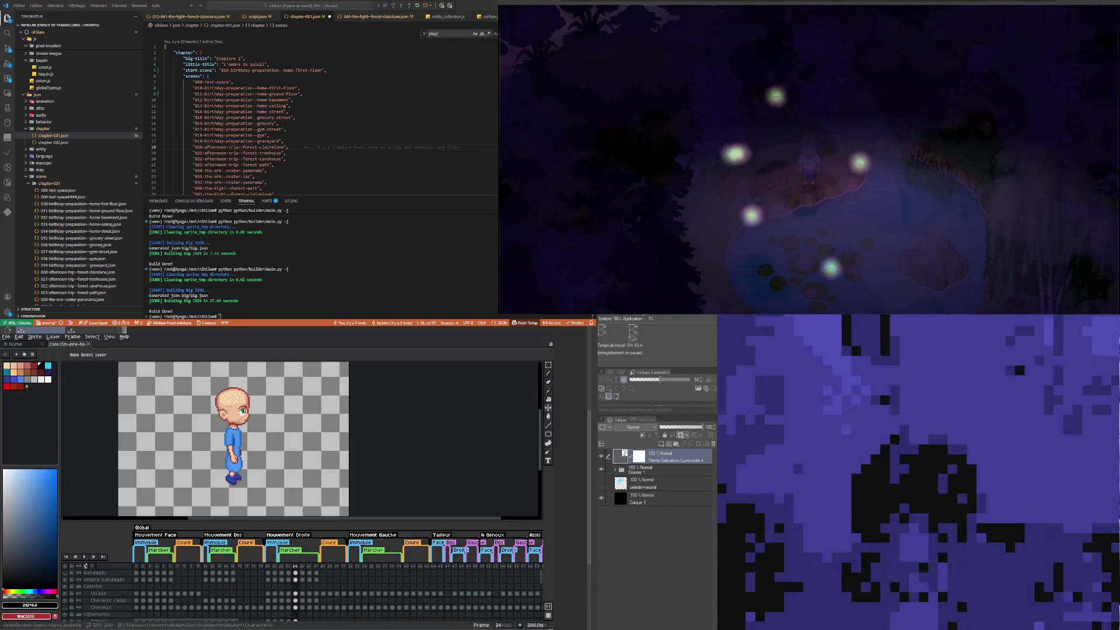
{"action": "key", "text": "b"}
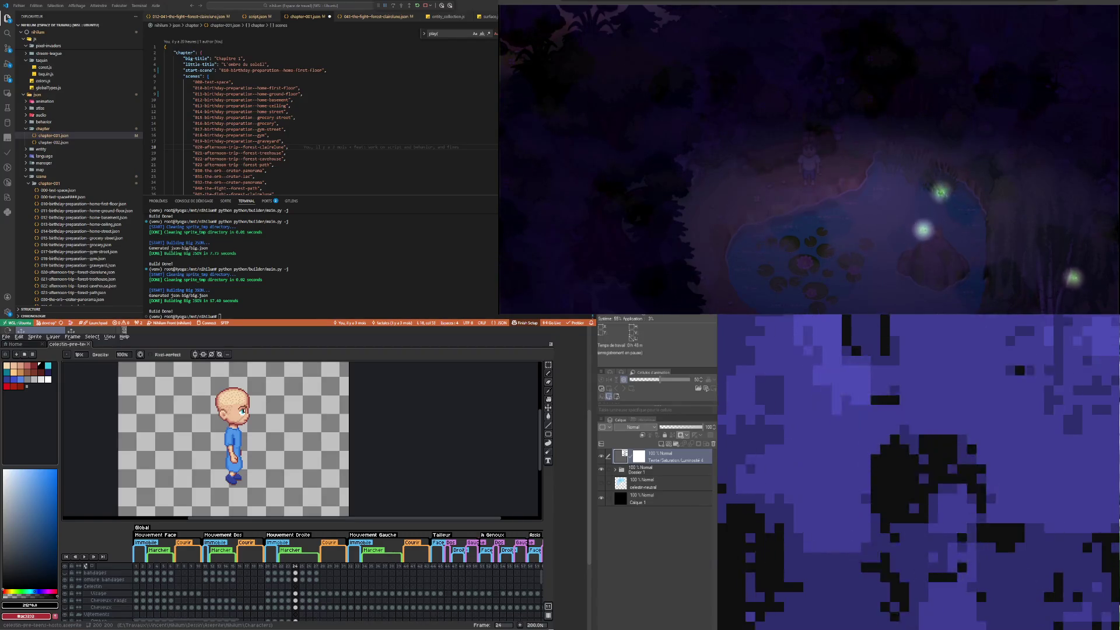
{"action": "scroll", "coordinate": [245, 457], "scroll_direction": "up", "scroll_amount": 1}
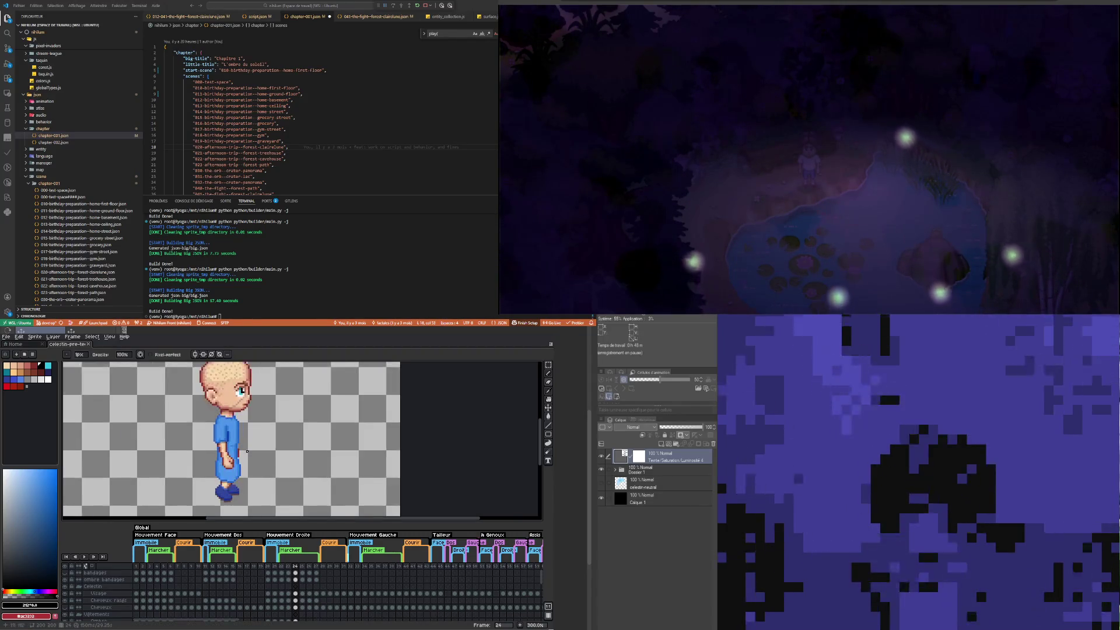
{"action": "scroll", "coordinate": [246, 457], "scroll_direction": "up", "scroll_amount": 1}
{"action": "scroll", "coordinate": [233, 455], "scroll_direction": "down", "scroll_amount": 1}
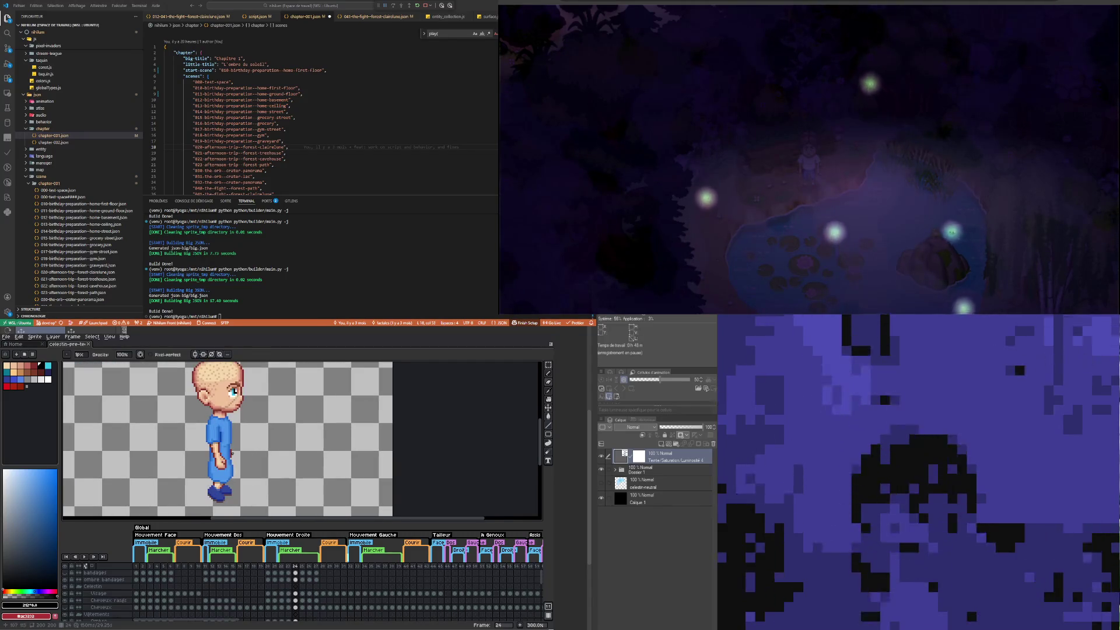
{"action": "scroll", "coordinate": [214, 412], "scroll_direction": "up", "scroll_amount": 3}
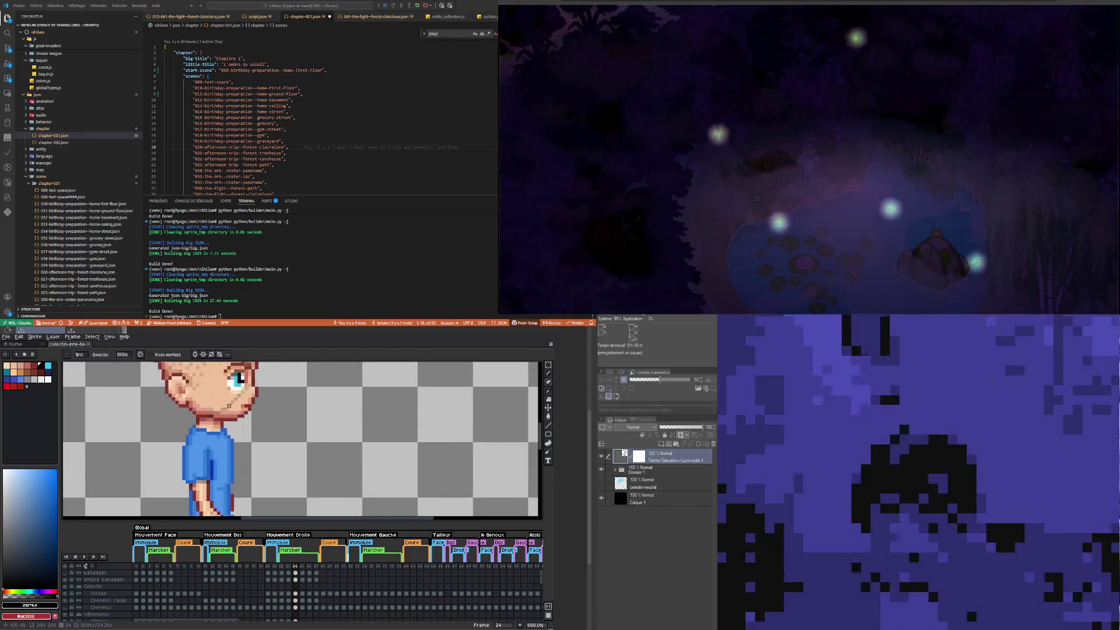
{"action": "scroll", "coordinate": [213, 413], "scroll_direction": "down", "scroll_amount": 4}
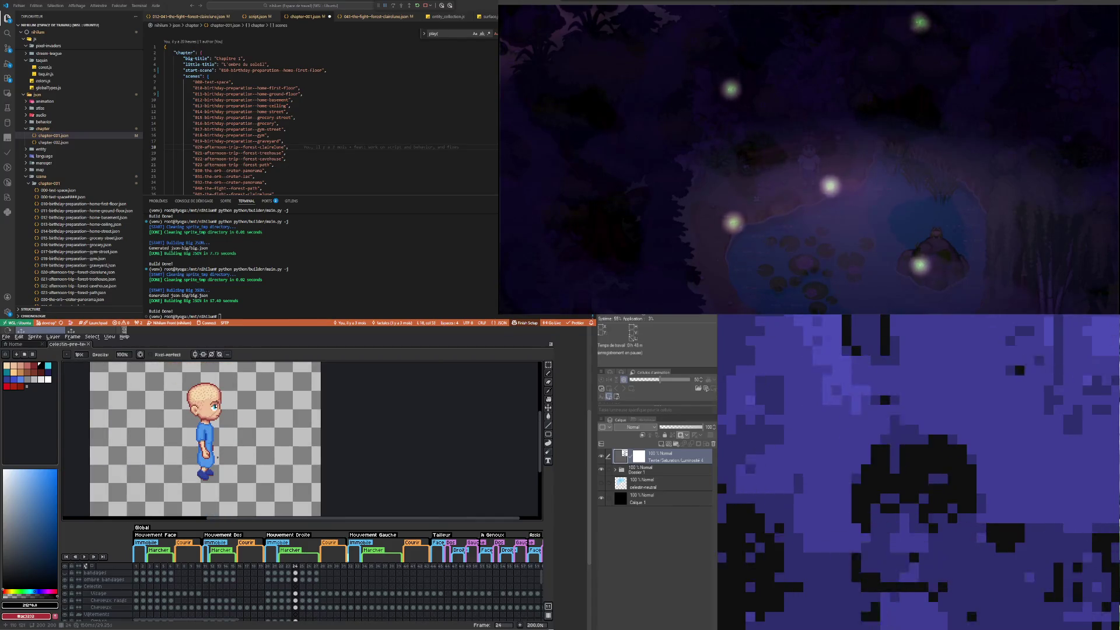
{"action": "scroll", "coordinate": [215, 457], "scroll_direction": "up", "scroll_amount": 1}
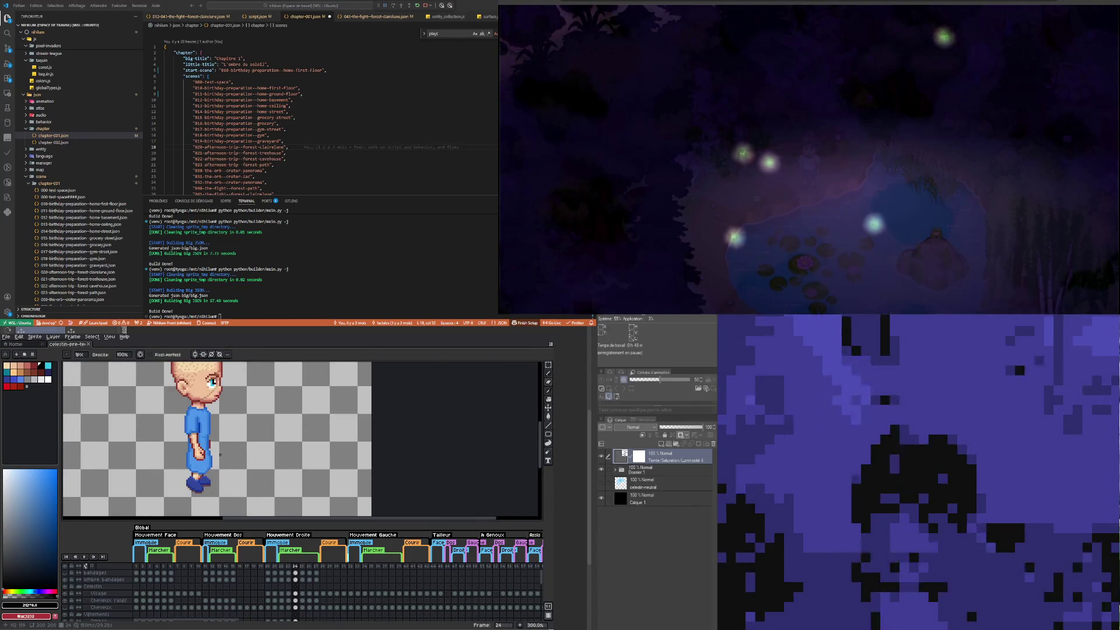
{"action": "scroll", "coordinate": [219, 454], "scroll_direction": "down", "scroll_amount": 1}
{"action": "left_click", "coordinate": [296, 579]}
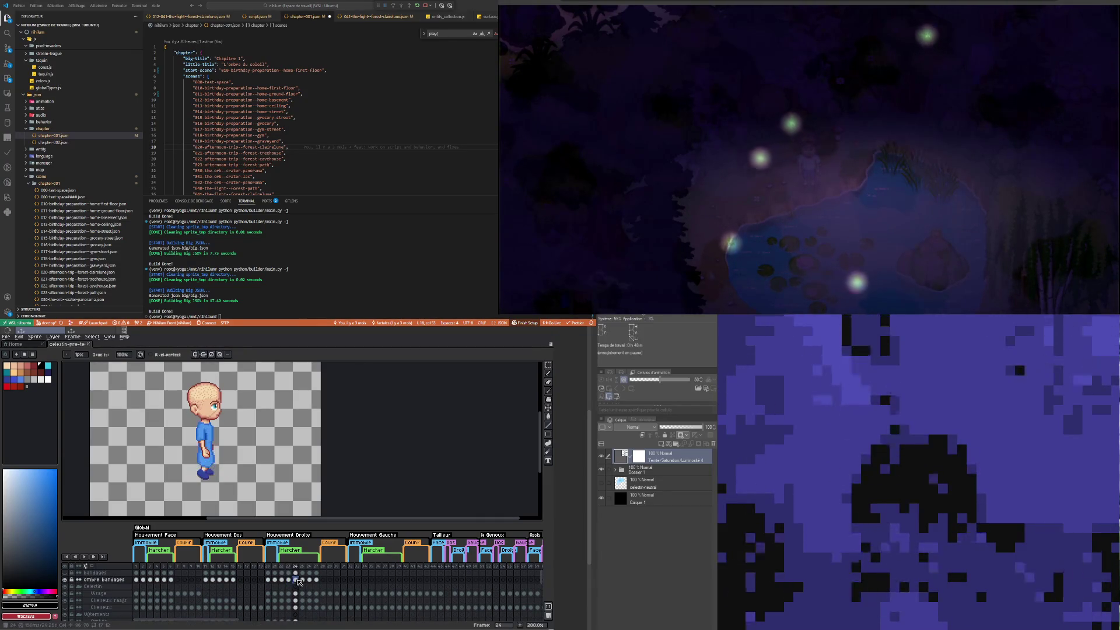
{"action": "left_click", "coordinate": [289, 580]}
{"action": "left_click", "coordinate": [296, 580]}
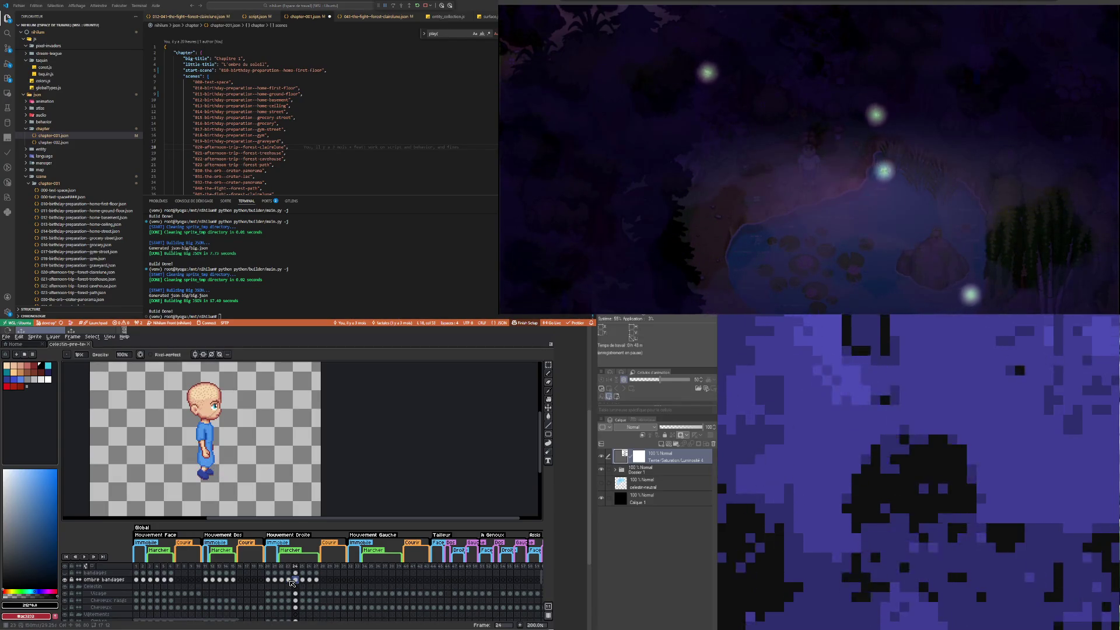
{"action": "left_click", "coordinate": [289, 580]}
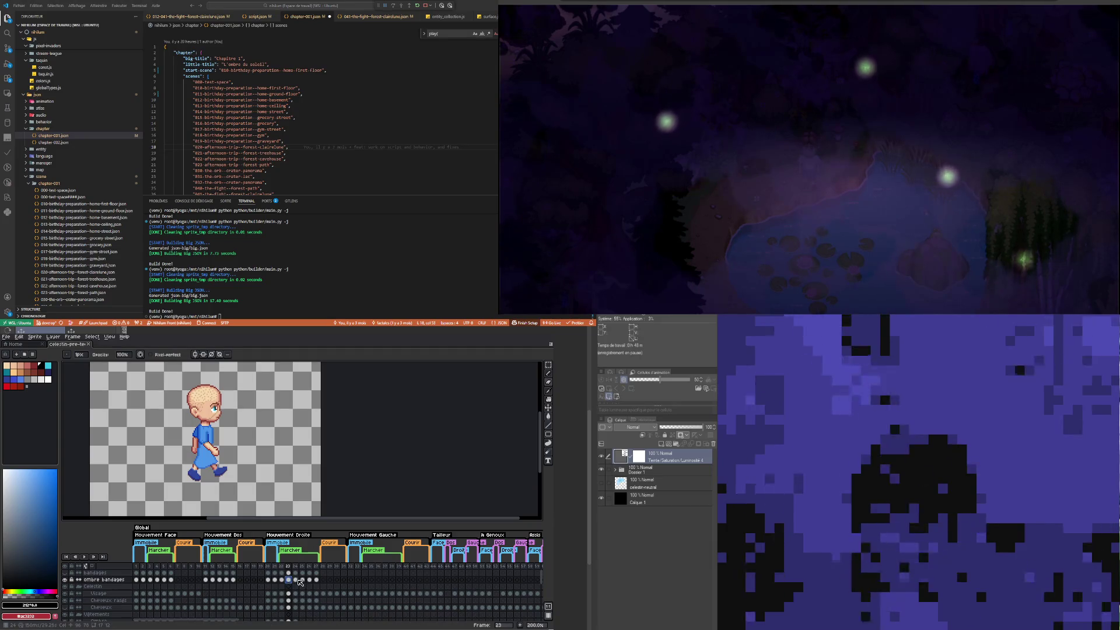
{"action": "left_click", "coordinate": [295, 580]}
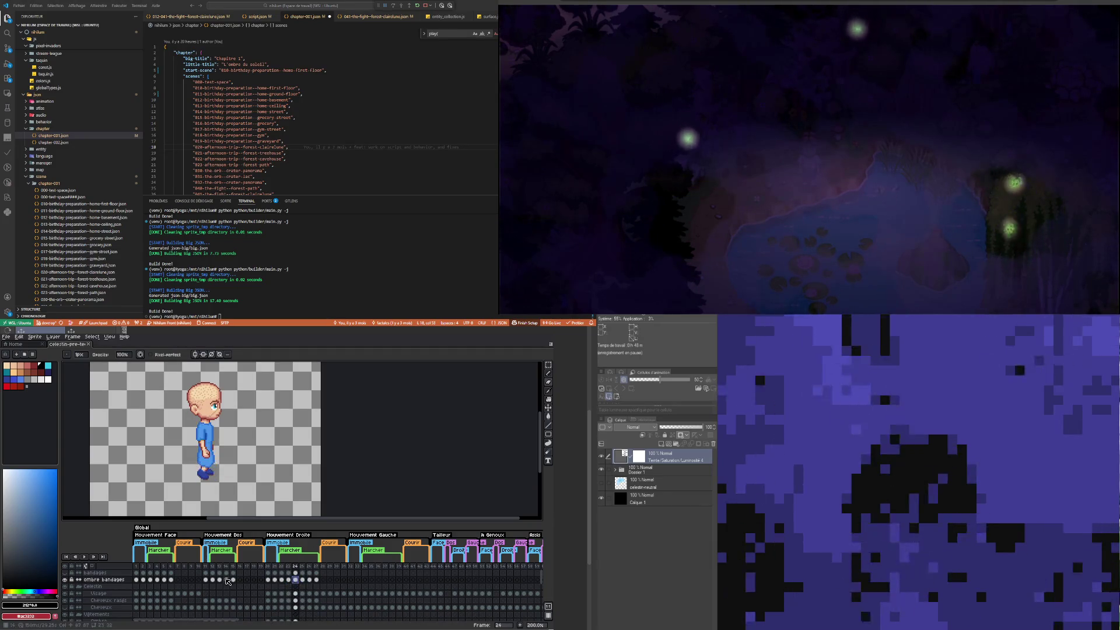
{"action": "left_click", "coordinate": [86, 557]}
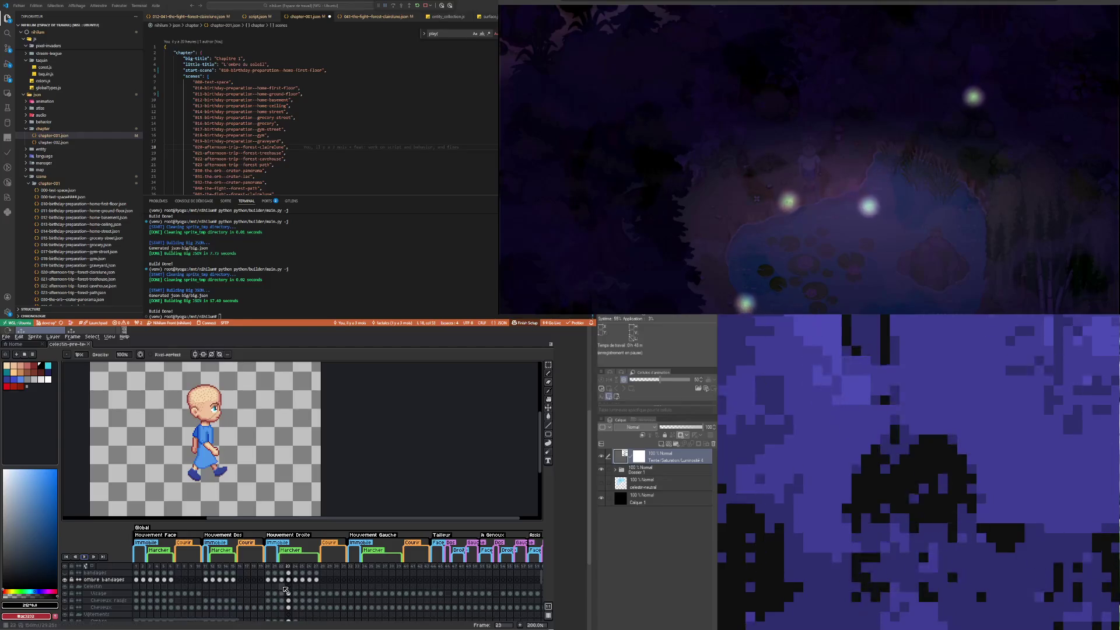
{"action": "left_click", "coordinate": [289, 580]}
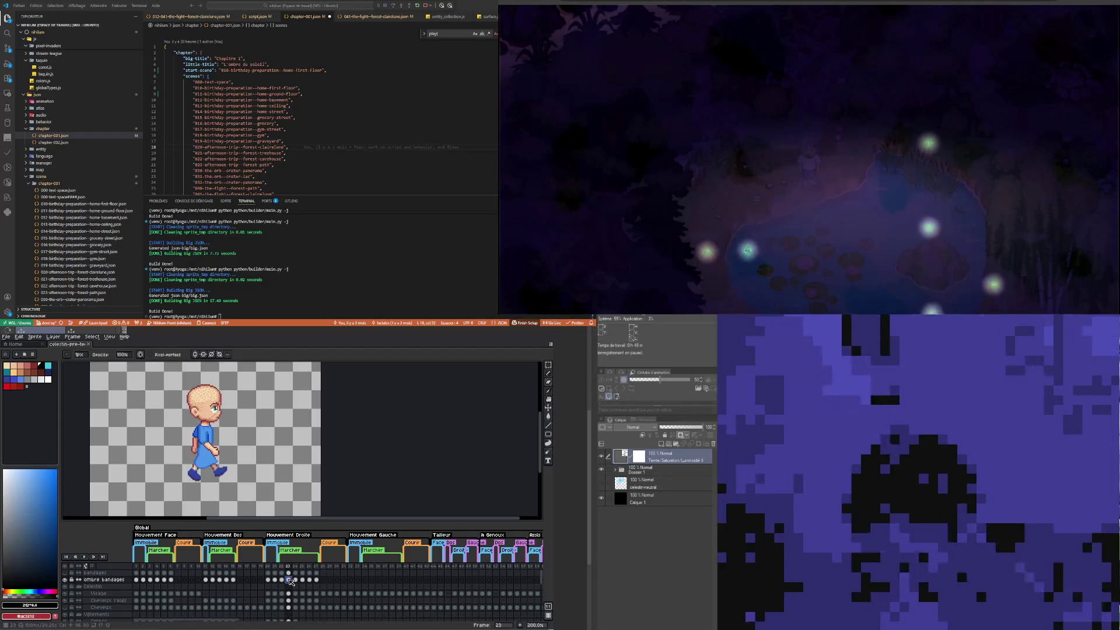
{"action": "left_click", "coordinate": [296, 580]}
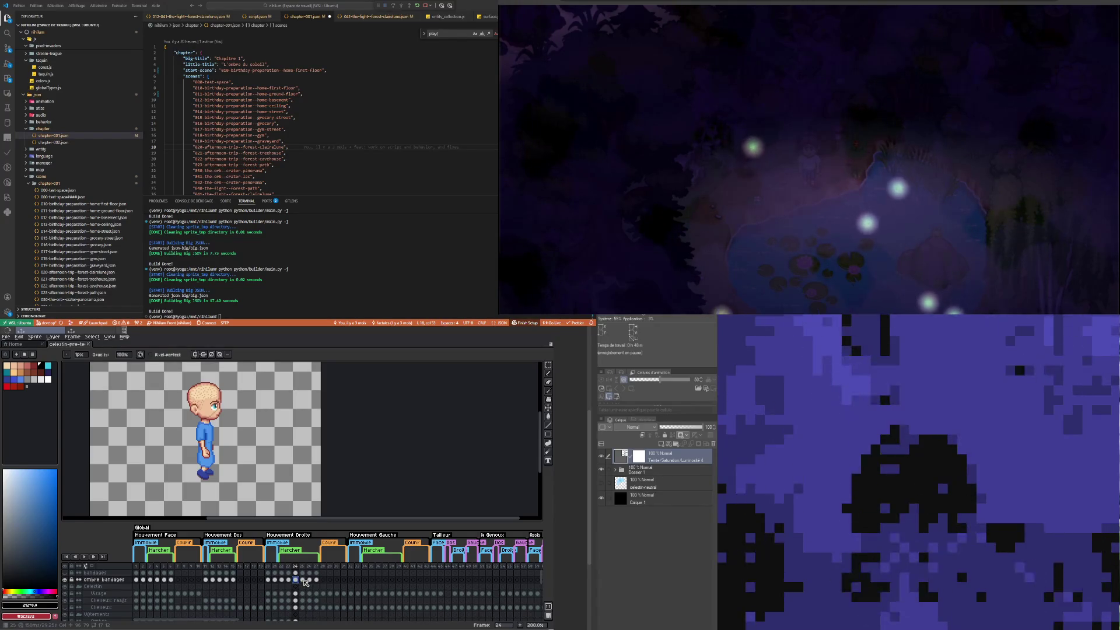
Step: Sample the shirt's blue from the sprite and paint with it
{"action": "scroll", "coordinate": [211, 461], "scroll_direction": "up", "scroll_amount": 2}
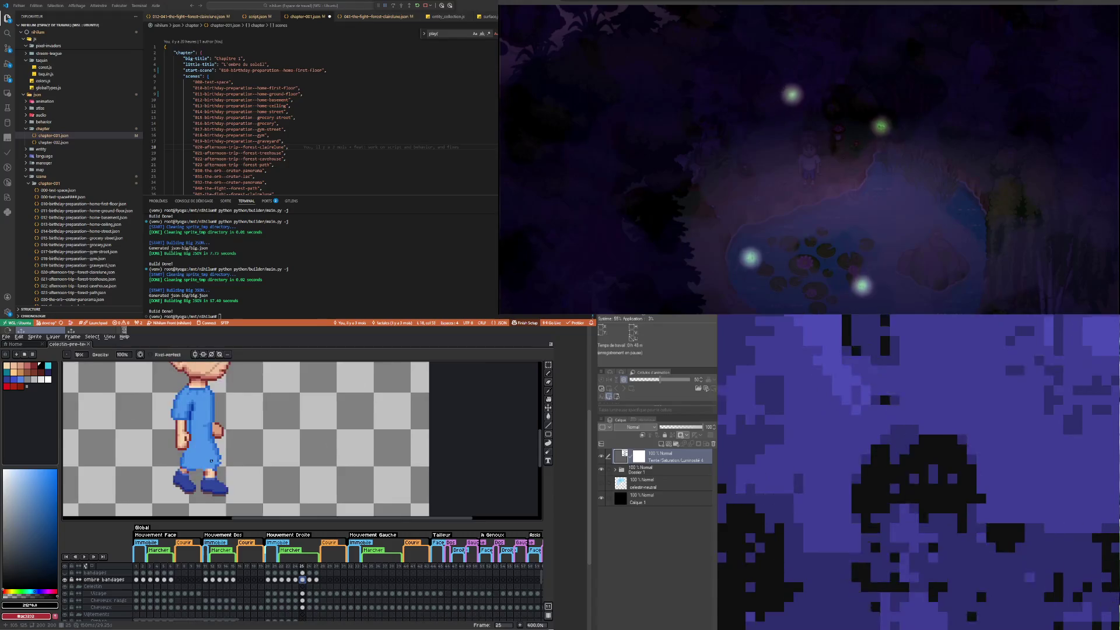
{"action": "scroll", "coordinate": [211, 461], "scroll_direction": "up", "scroll_amount": 1}
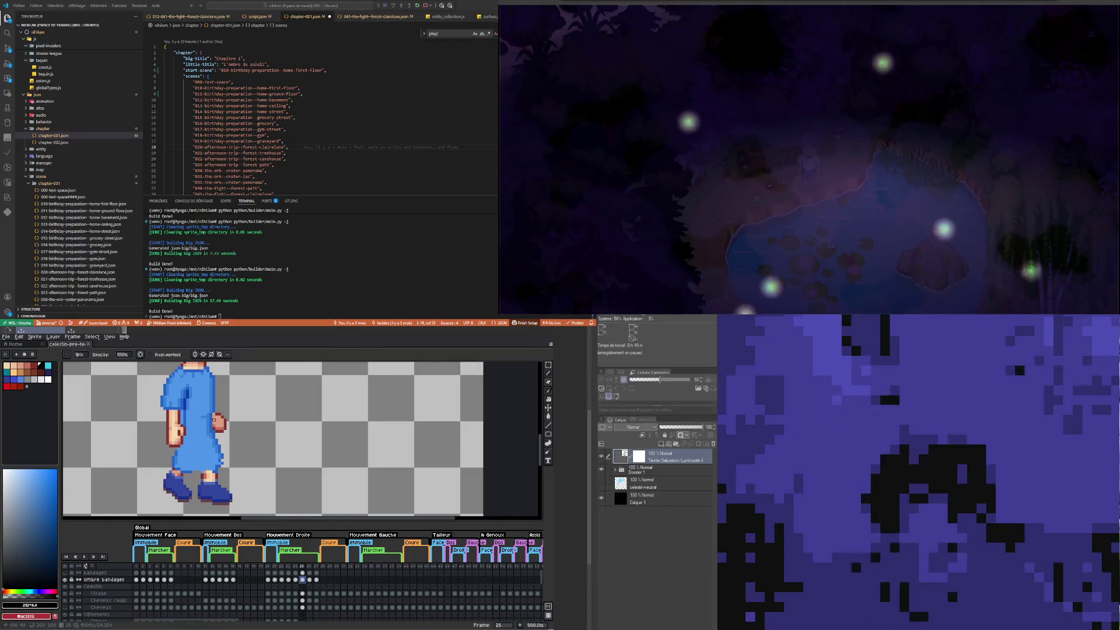
{"action": "scroll", "coordinate": [213, 418], "scroll_direction": "down", "scroll_amount": 2}
{"action": "scroll", "coordinate": [213, 418], "scroll_direction": "up", "scroll_amount": 2}
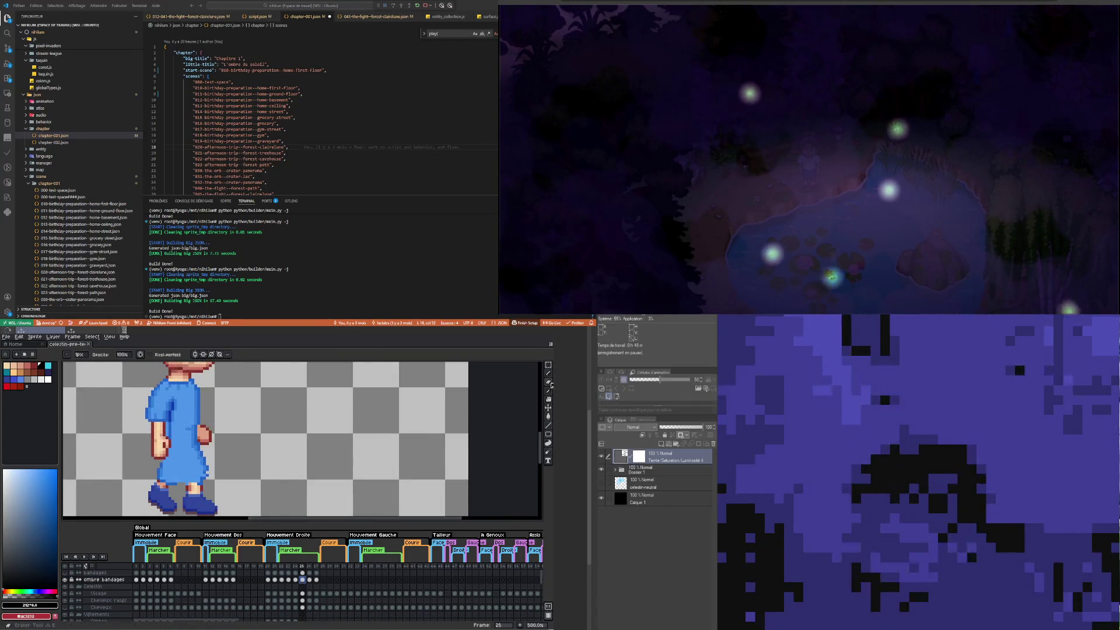
{"action": "left_click", "coordinate": [549, 391]}
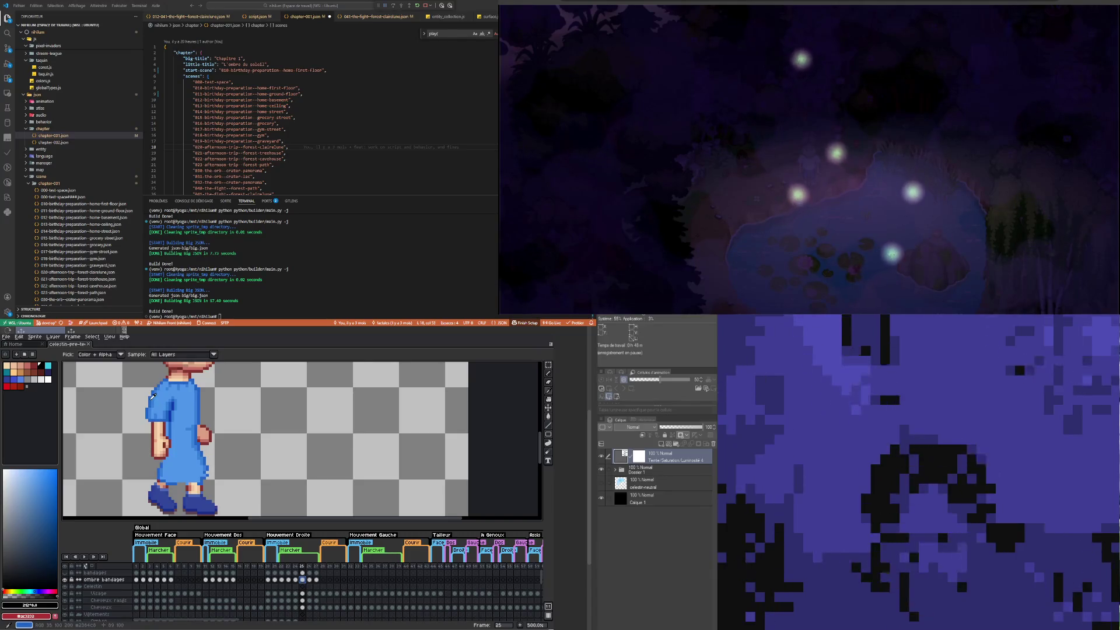
{"action": "left_click", "coordinate": [153, 397]}
{"action": "key", "text": "b"}
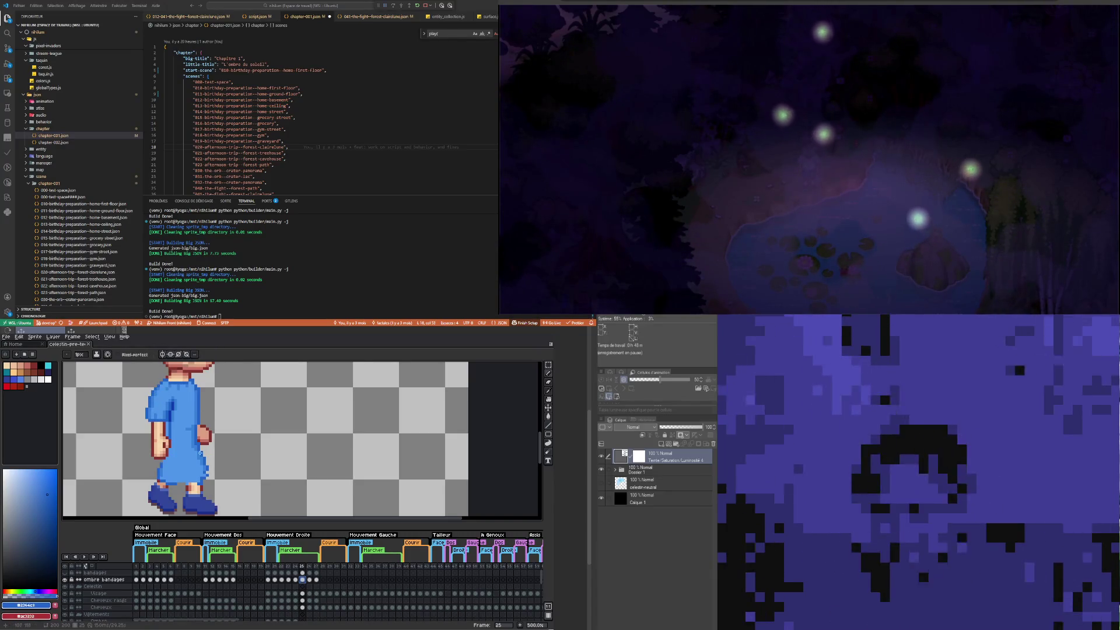
Step: Sample the darker shirt blue and the arm's skin tone, then repaint the sleeve and arm
{"action": "scroll", "coordinate": [200, 453], "scroll_direction": "up", "scroll_amount": 2}
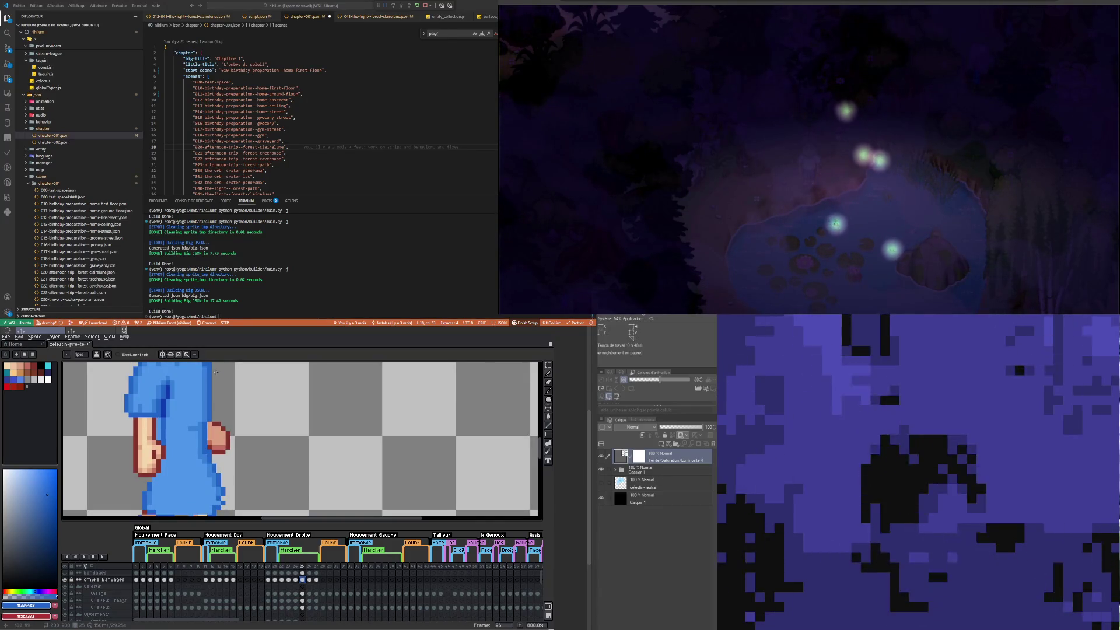
{"action": "key", "text": "i"}
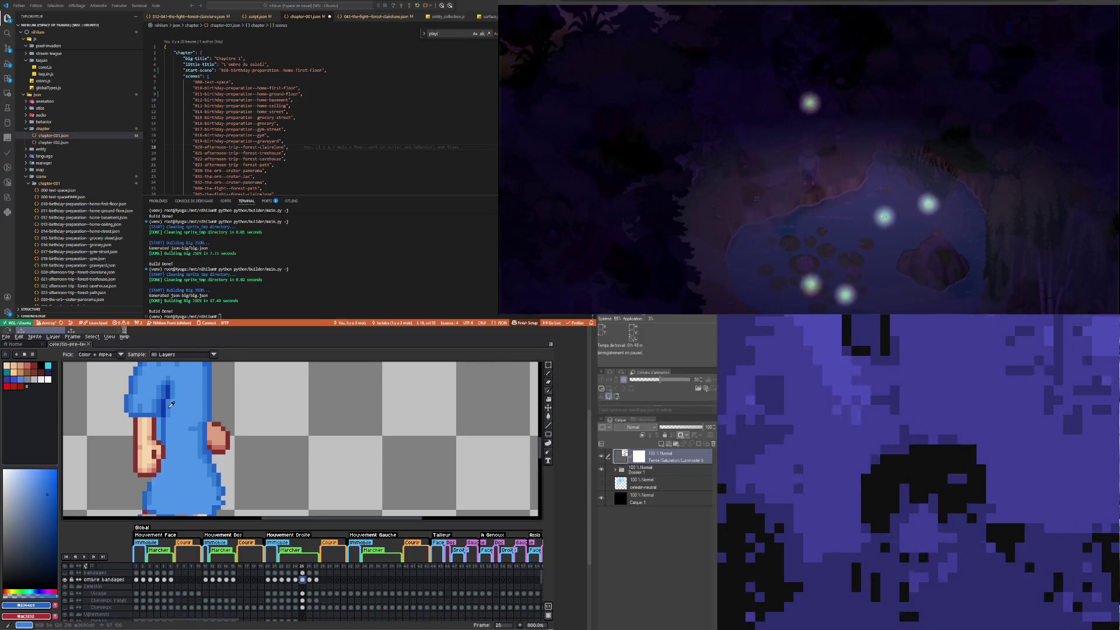
{"action": "left_click", "coordinate": [166, 406]}
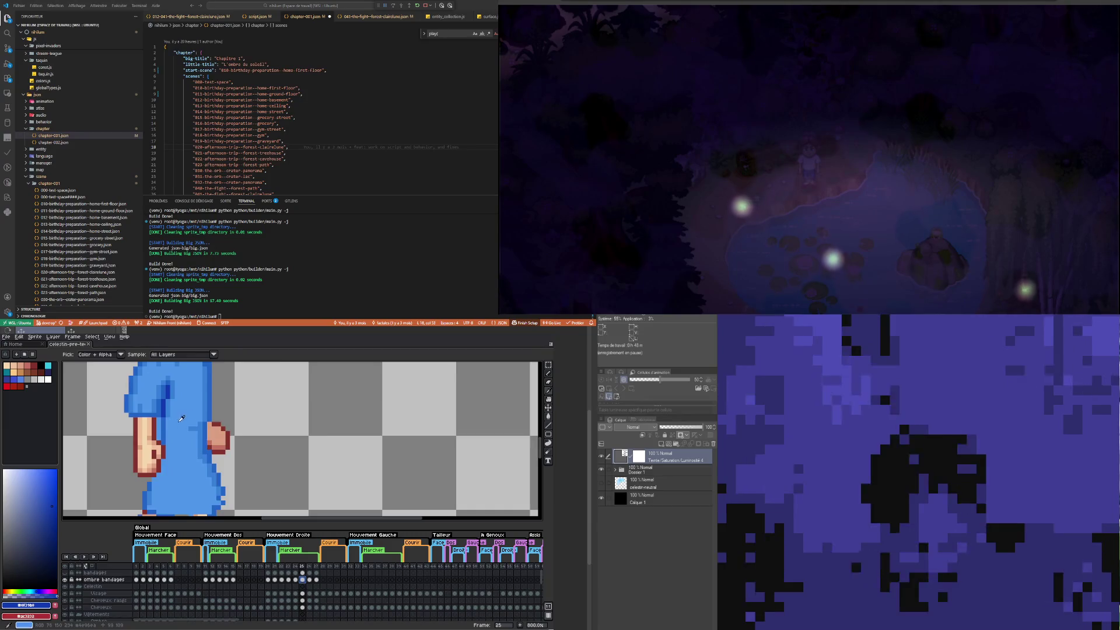
{"action": "scroll", "coordinate": [167, 434], "scroll_direction": "down", "scroll_amount": 3}
{"action": "scroll", "coordinate": [168, 453], "scroll_direction": "up", "scroll_amount": 2}
{"action": "left_click", "coordinate": [166, 448]}
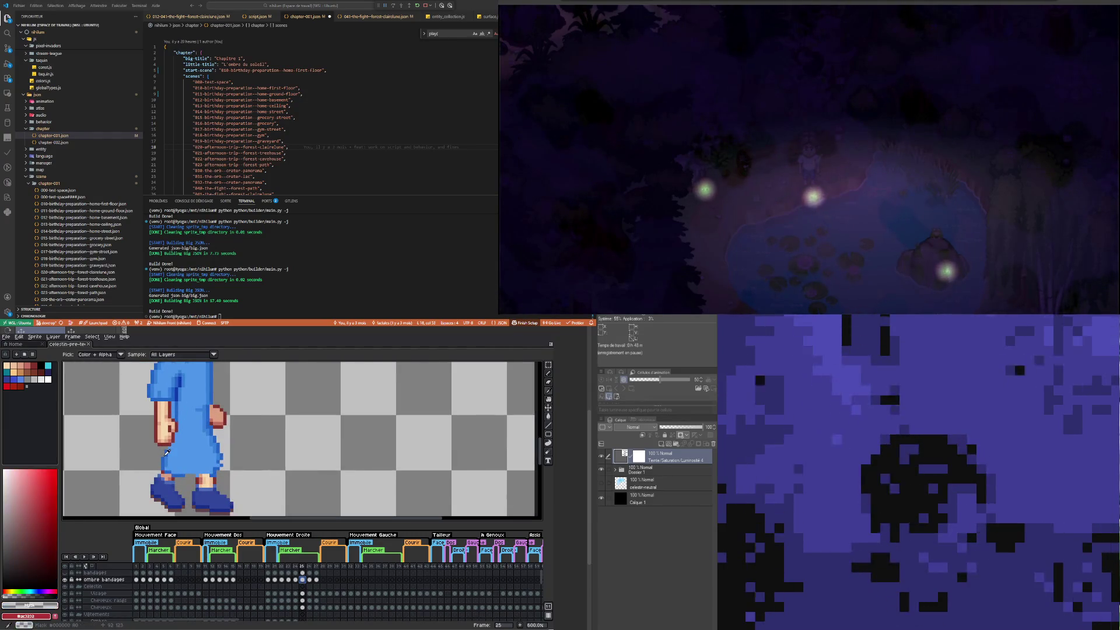
{"action": "key", "text": "b"}
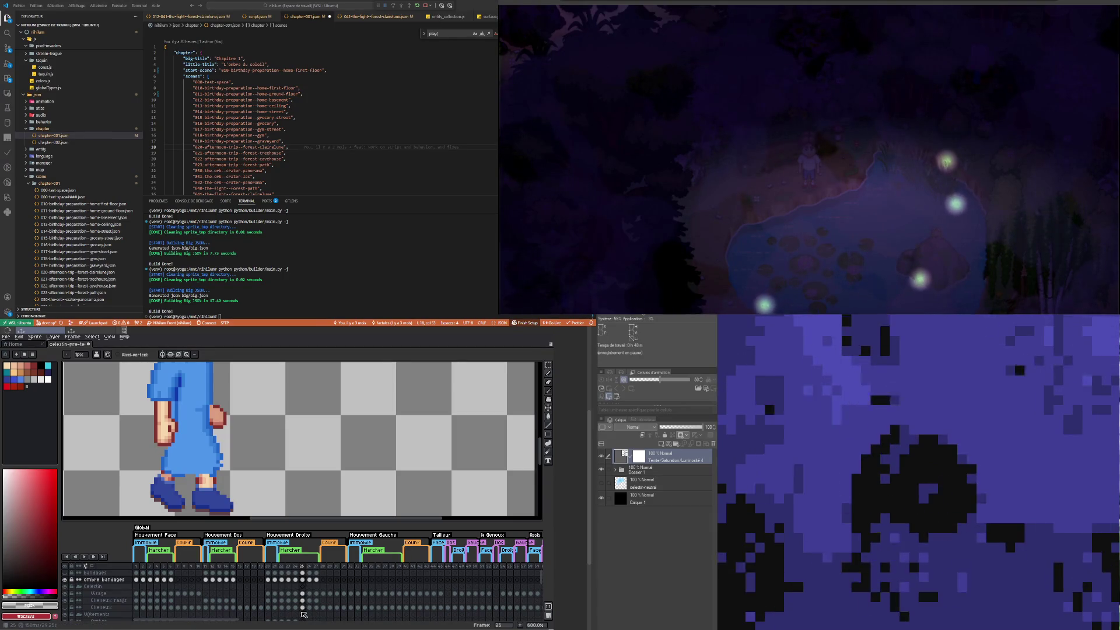
{"action": "scroll", "coordinate": [305, 602], "scroll_direction": "down", "scroll_amount": 2}
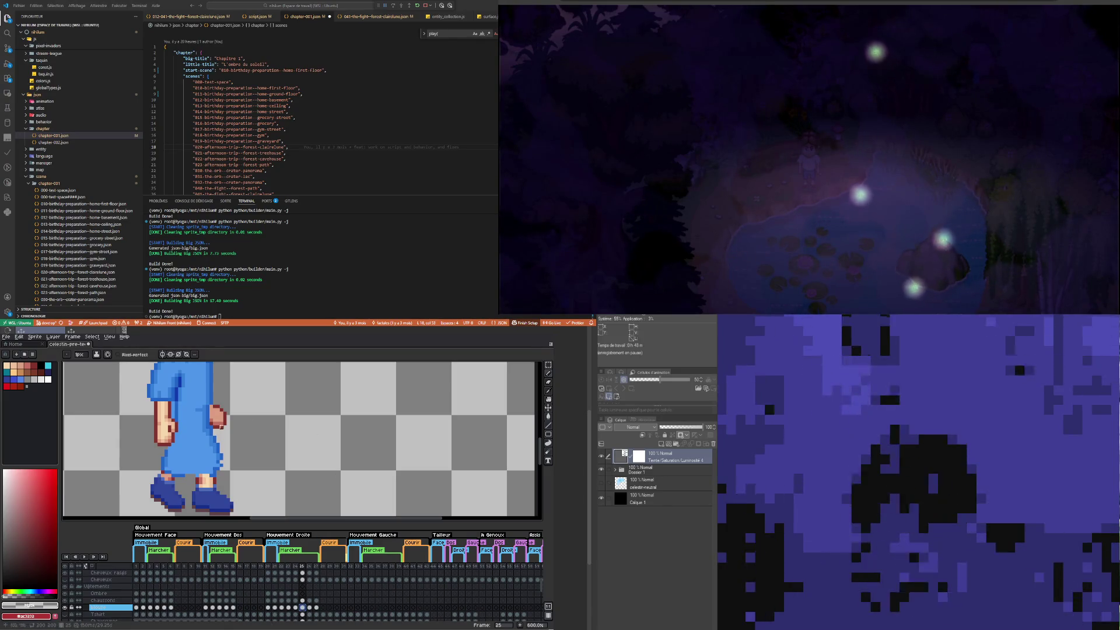
{"action": "scroll", "coordinate": [174, 455], "scroll_direction": "up", "scroll_amount": 3}
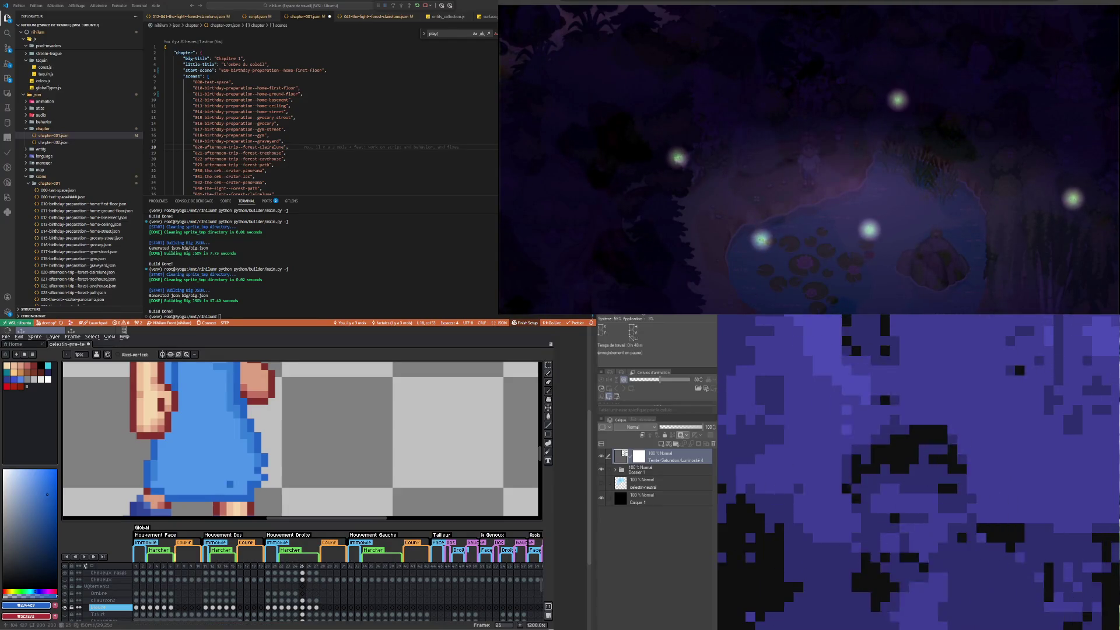
Step: Sample the dark blue from the sleeve
{"action": "scroll", "coordinate": [203, 458], "scroll_direction": "down", "scroll_amount": 4}
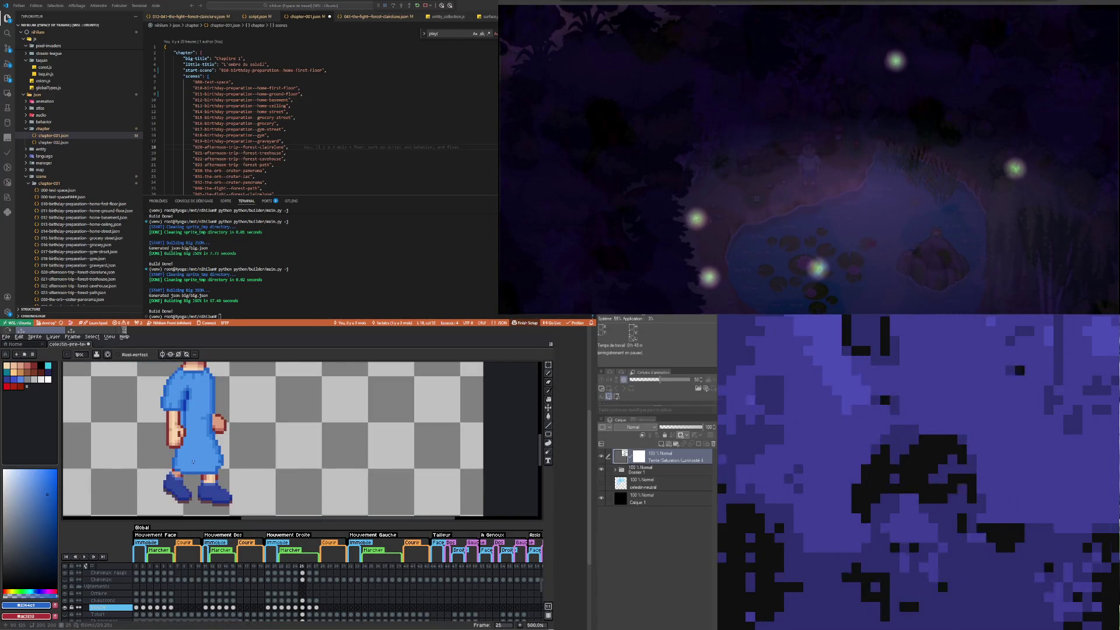
{"action": "scroll", "coordinate": [184, 408], "scroll_direction": "up", "scroll_amount": 4}
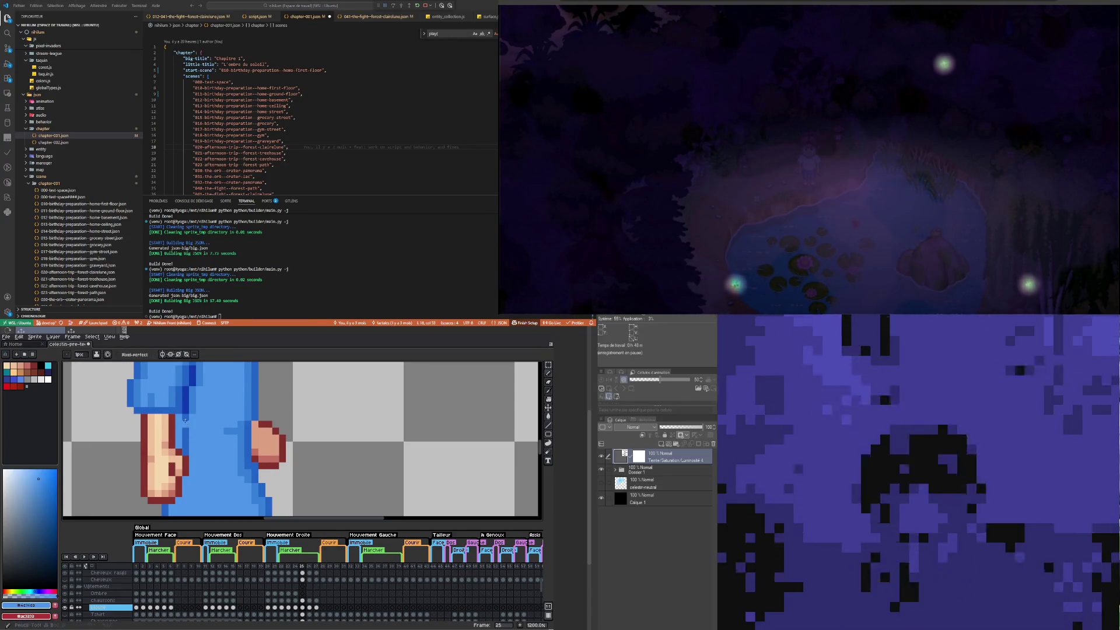
{"action": "scroll", "coordinate": [269, 437], "scroll_direction": "down", "scroll_amount": 5}
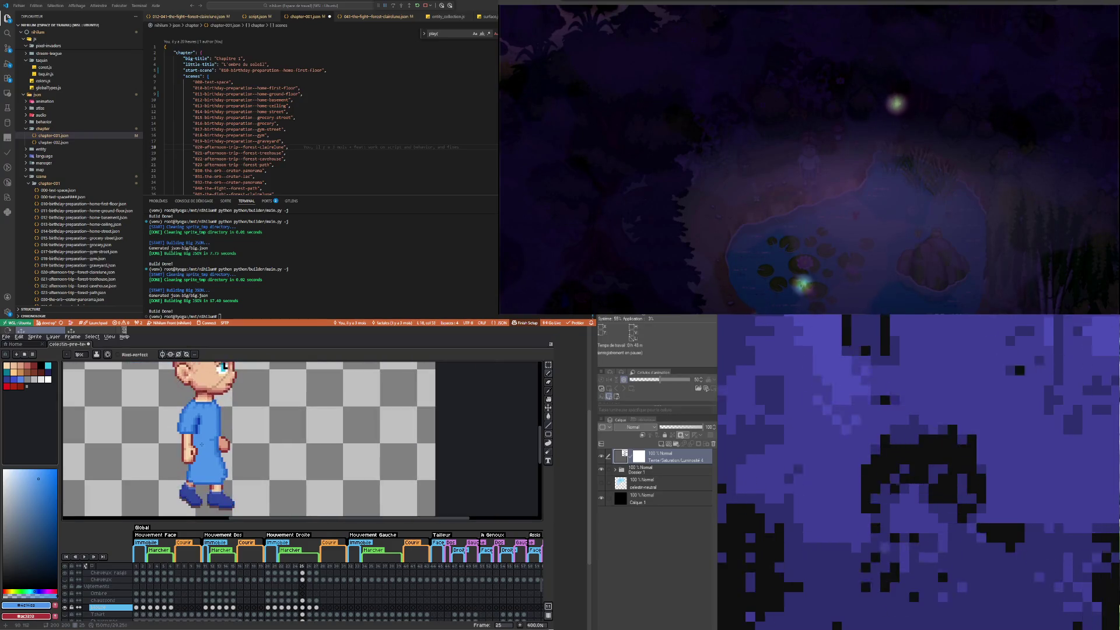
{"action": "scroll", "coordinate": [211, 433], "scroll_direction": "up", "scroll_amount": 3}
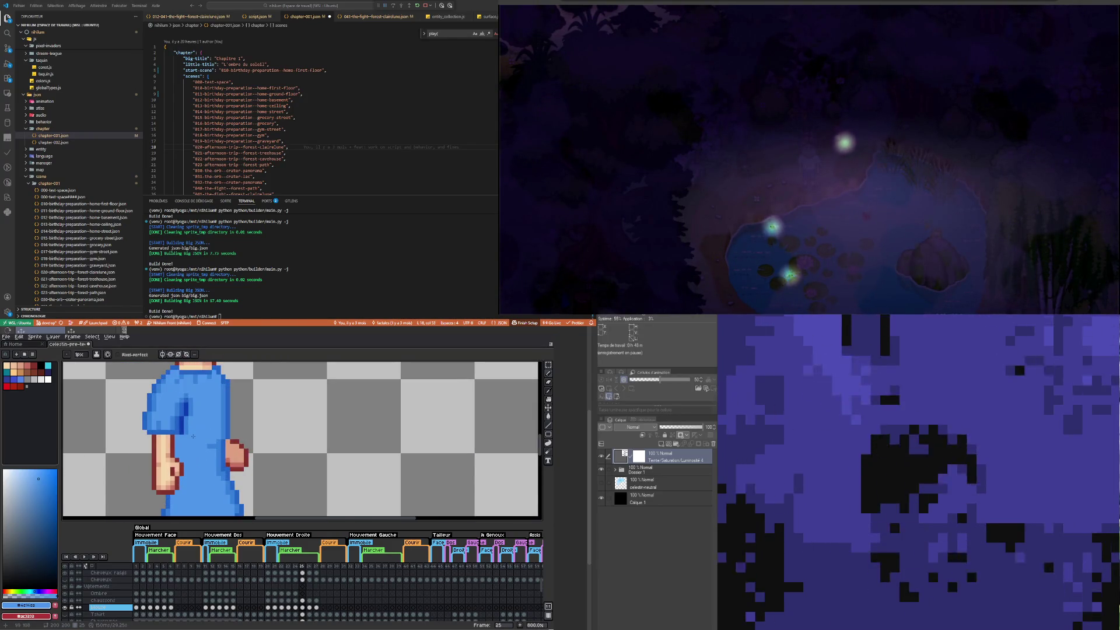
{"action": "scroll", "coordinate": [193, 437], "scroll_direction": "up", "scroll_amount": 3}
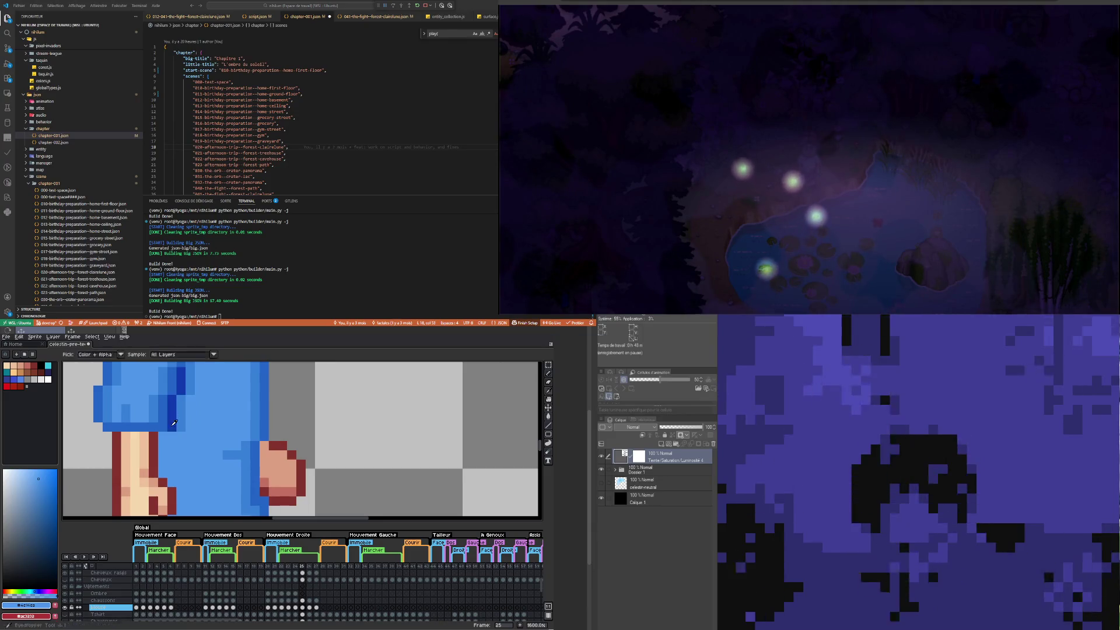
{"action": "left_click", "coordinate": [175, 421], "text": "alt"}
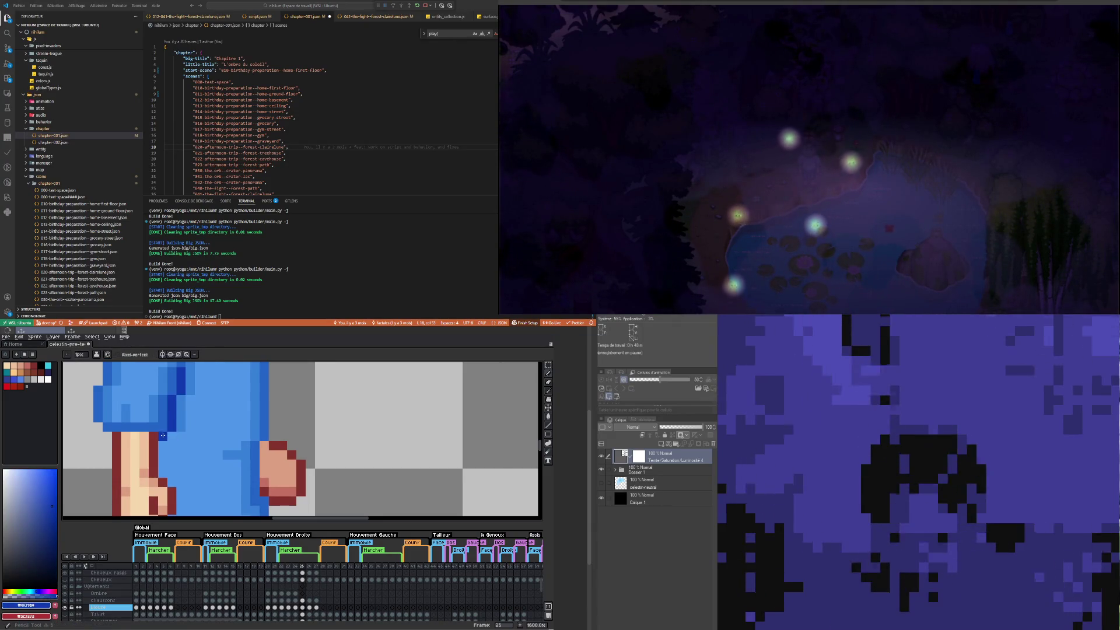
Step: Sample the light sleeve blue and repaint the sleeve edge
{"action": "scroll", "coordinate": [180, 455], "scroll_direction": "down", "scroll_amount": 1}
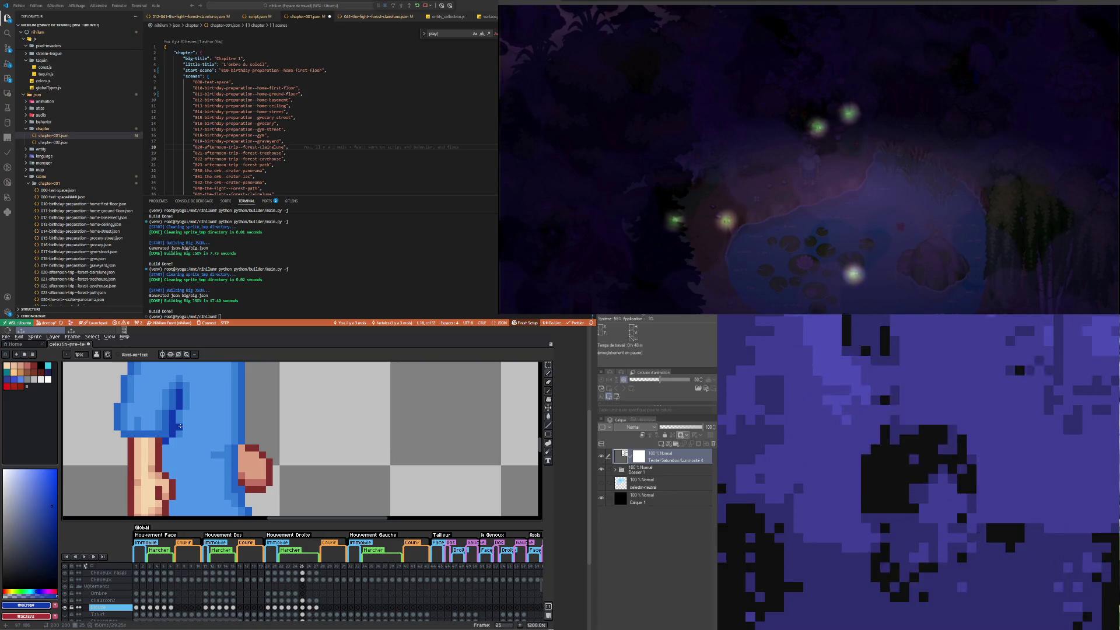
{"action": "key", "text": "alt"}
{"action": "left_click", "coordinate": [182, 428]}
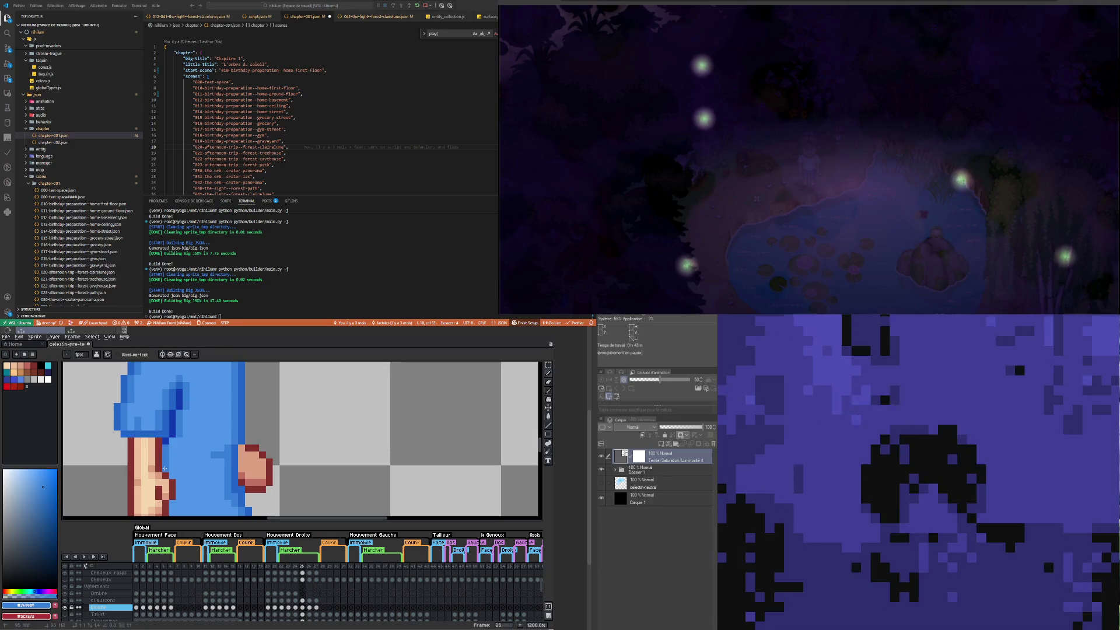
{"action": "scroll", "coordinate": [165, 468], "scroll_direction": "down", "scroll_amount": 5}
{"action": "scroll", "coordinate": [173, 483], "scroll_direction": "up", "scroll_amount": 3}
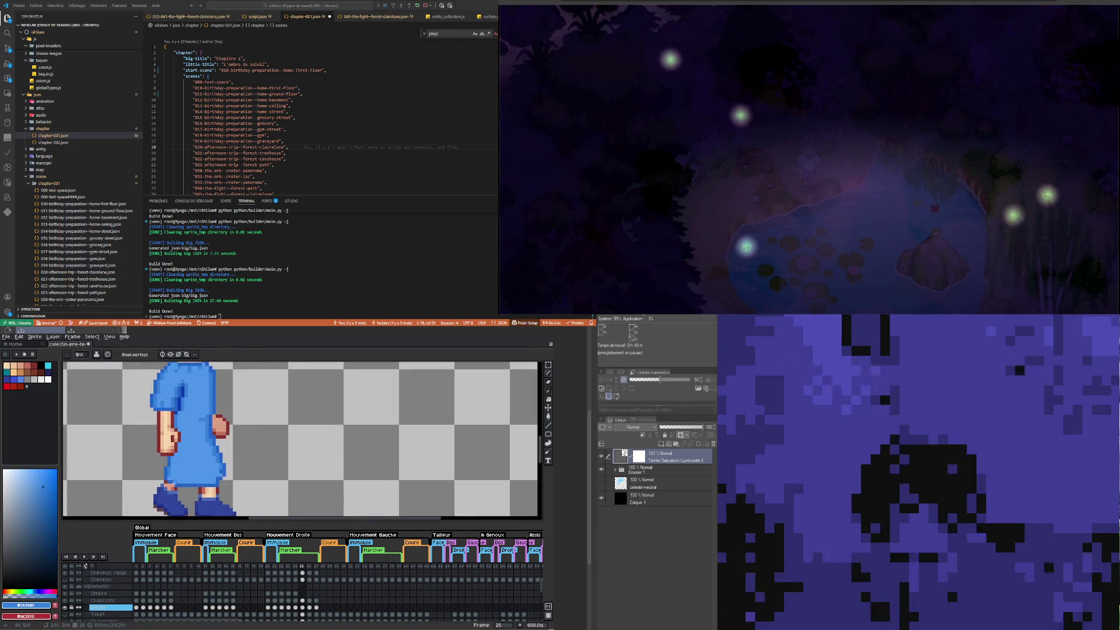
{"action": "scroll", "coordinate": [226, 472], "scroll_direction": "up", "scroll_amount": 3}
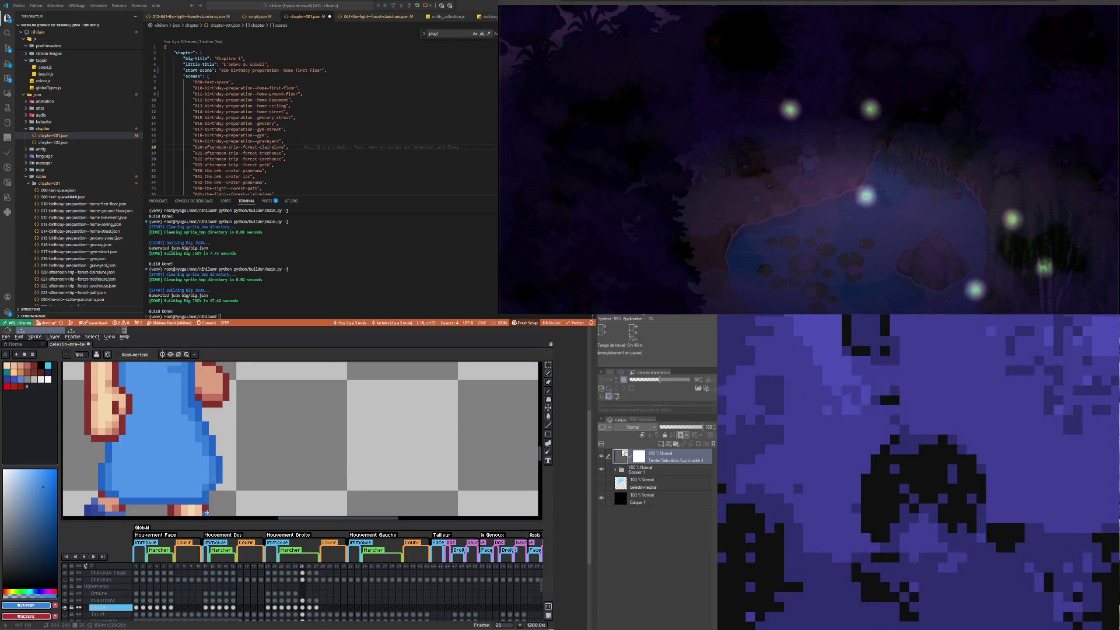
{"action": "scroll", "coordinate": [207, 512], "scroll_direction": "down", "scroll_amount": 5}
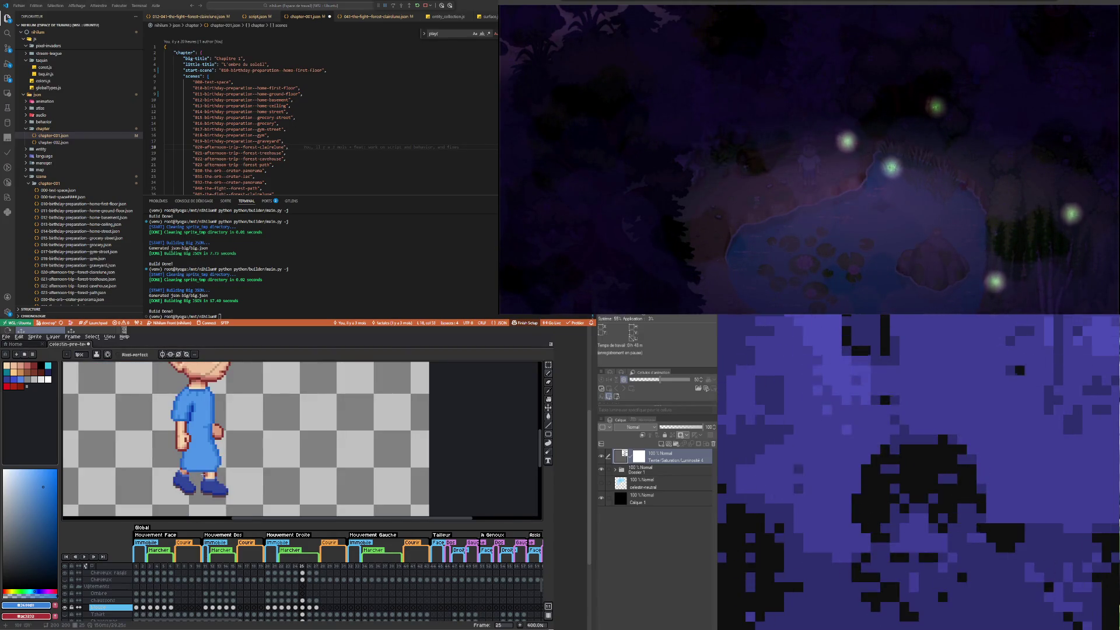
{"action": "scroll", "coordinate": [210, 482], "scroll_direction": "down", "scroll_amount": 2}
{"action": "scroll", "coordinate": [209, 482], "scroll_direction": "up", "scroll_amount": 3}
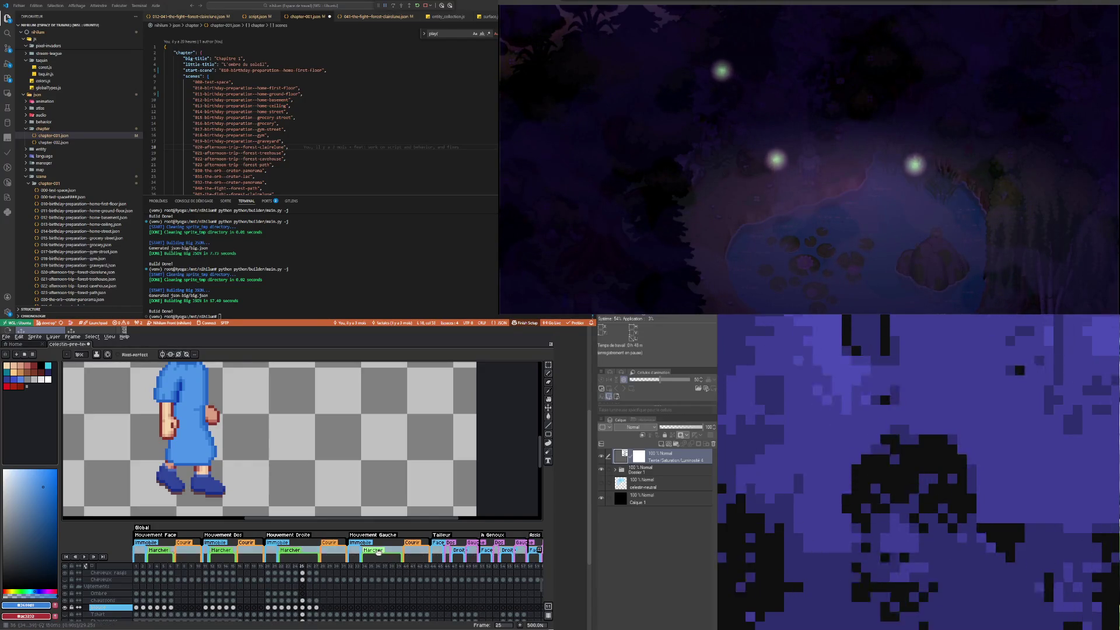
{"action": "left_click", "coordinate": [296, 607]}
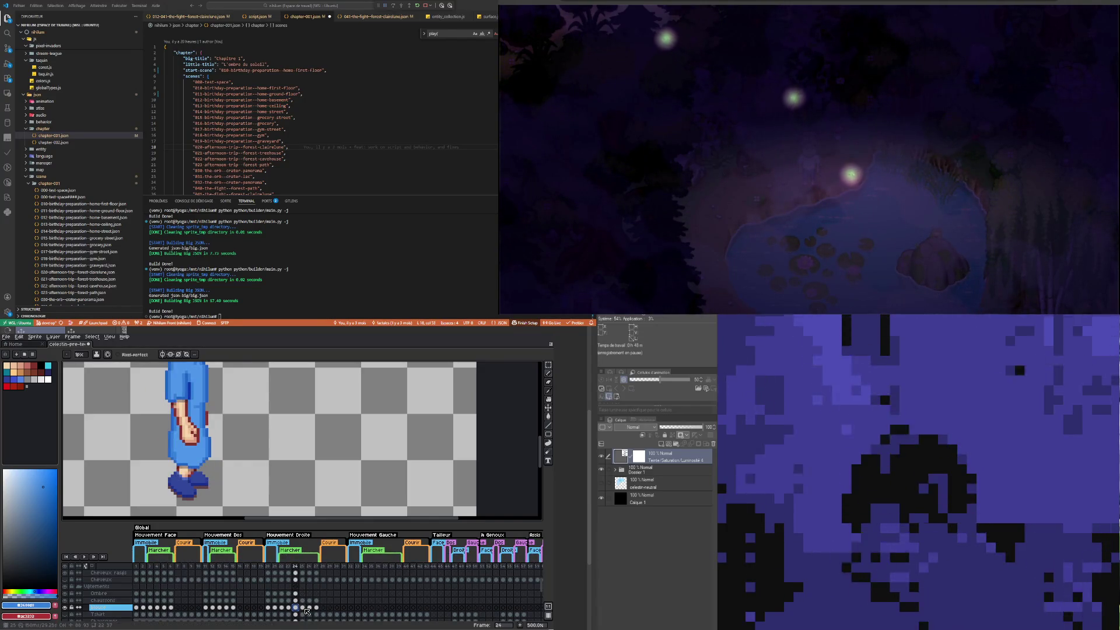
{"action": "left_click", "coordinate": [302, 608]}
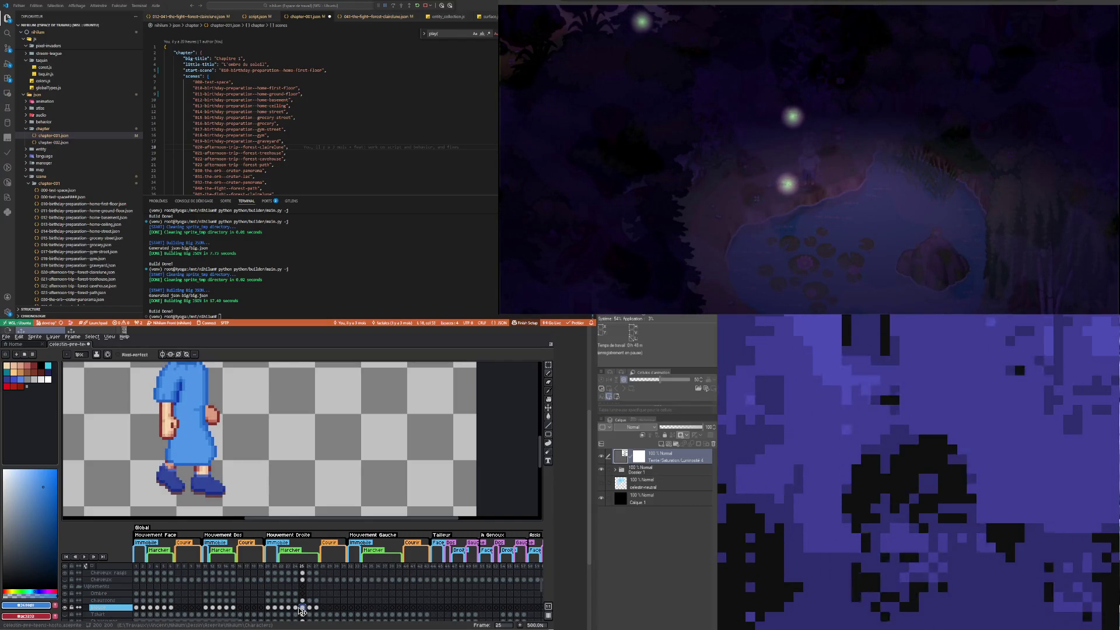
{"action": "key", "text": "Left"}
{"action": "key", "text": "Right"}
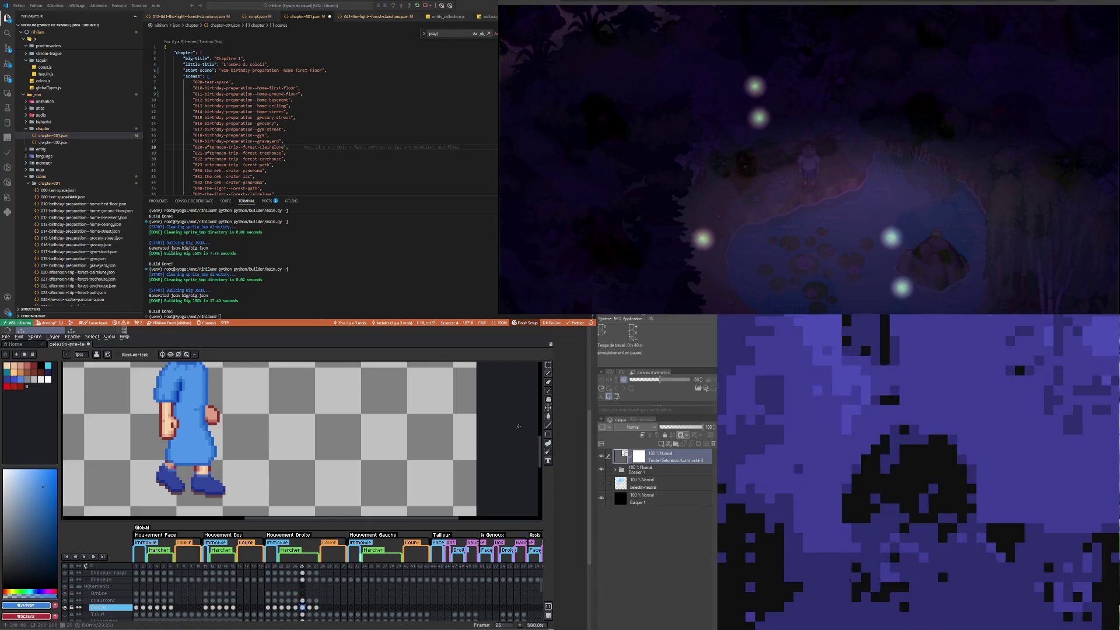
{"action": "key", "text": "m"}
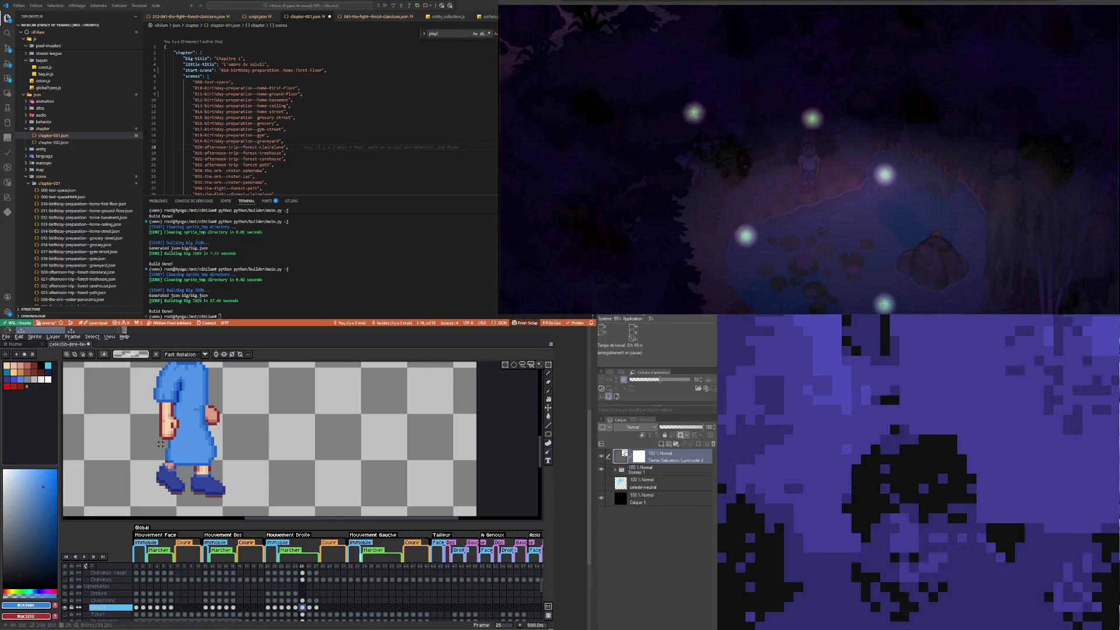
{"action": "left_click_drag", "start_coordinate": [160, 444], "coordinate": [187, 469]}
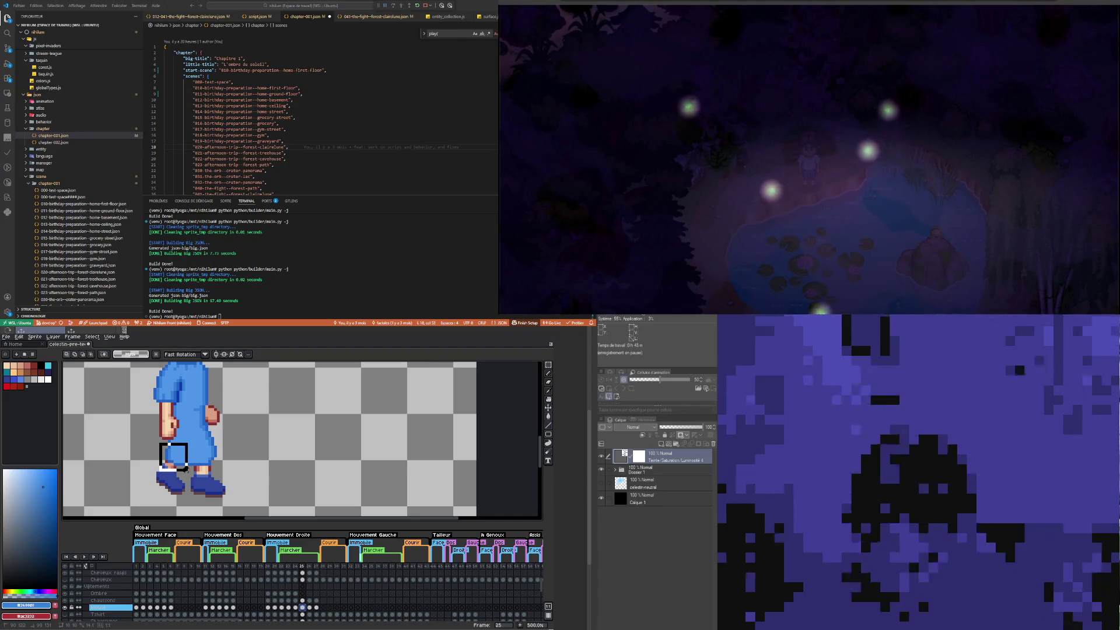
{"action": "left_click", "coordinate": [267, 469]}
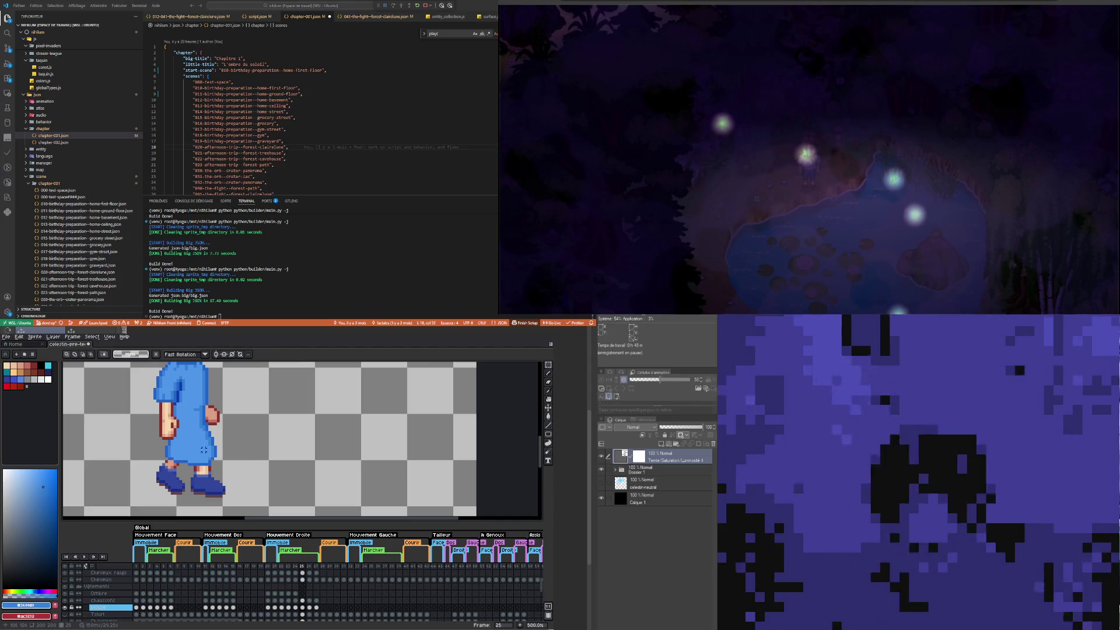
{"action": "scroll", "coordinate": [180, 402], "scroll_direction": "up", "scroll_amount": 2}
Step: Sample a colour with the Eyedropper and go back to the Pencil on frame 25
{"action": "key", "text": "i"}
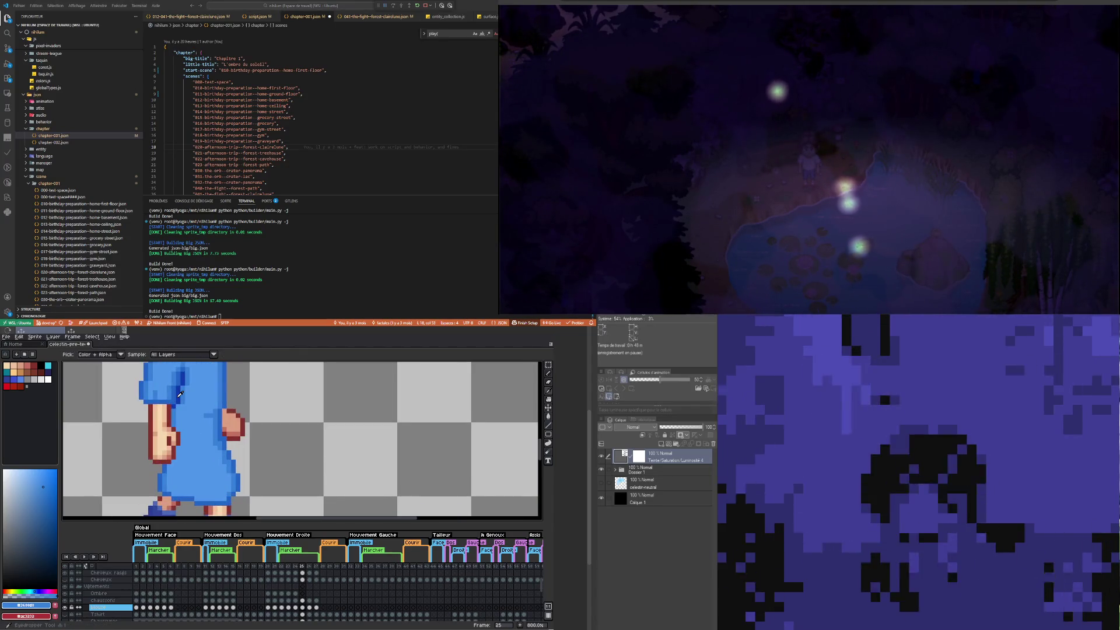
{"action": "key", "text": "b"}
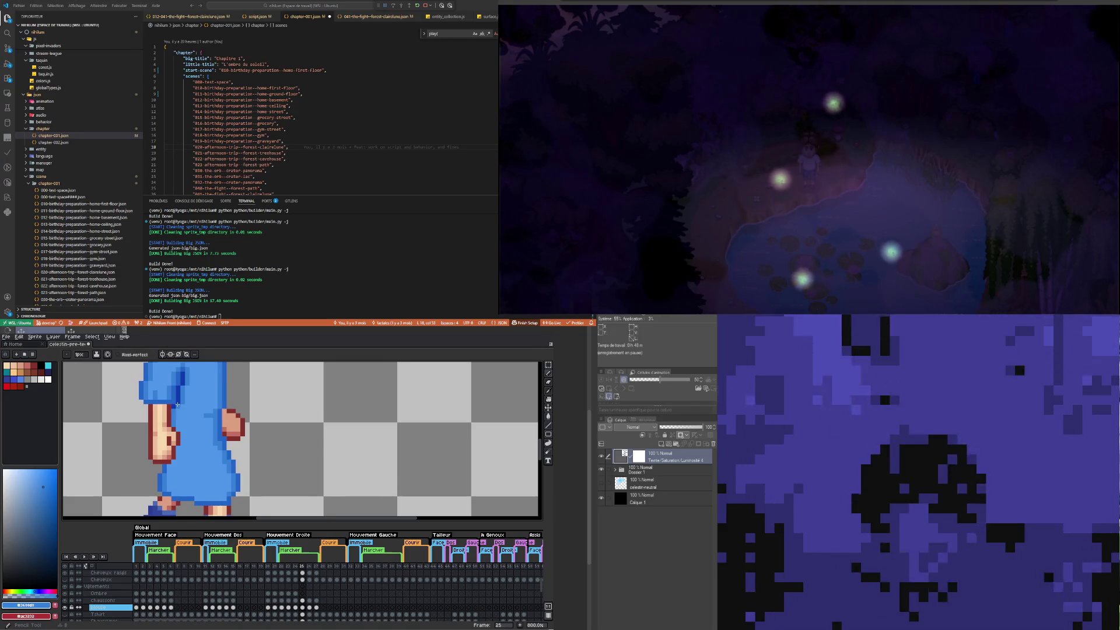
{"action": "scroll", "coordinate": [198, 437], "scroll_direction": "down", "scroll_amount": 3}
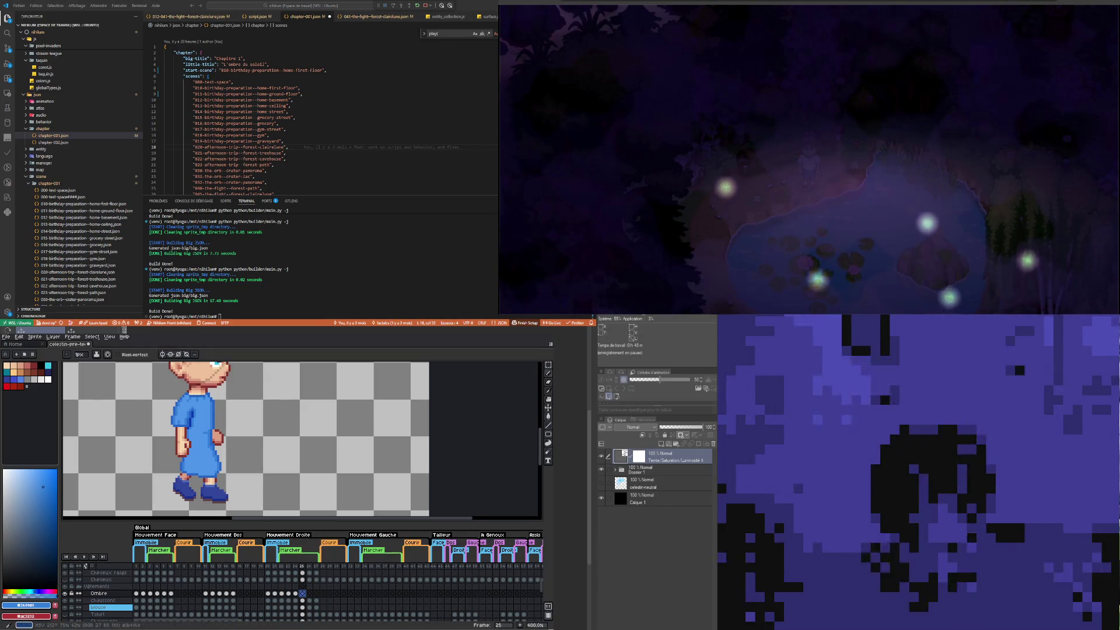
{"action": "scroll", "coordinate": [185, 483], "scroll_direction": "up", "scroll_amount": 3}
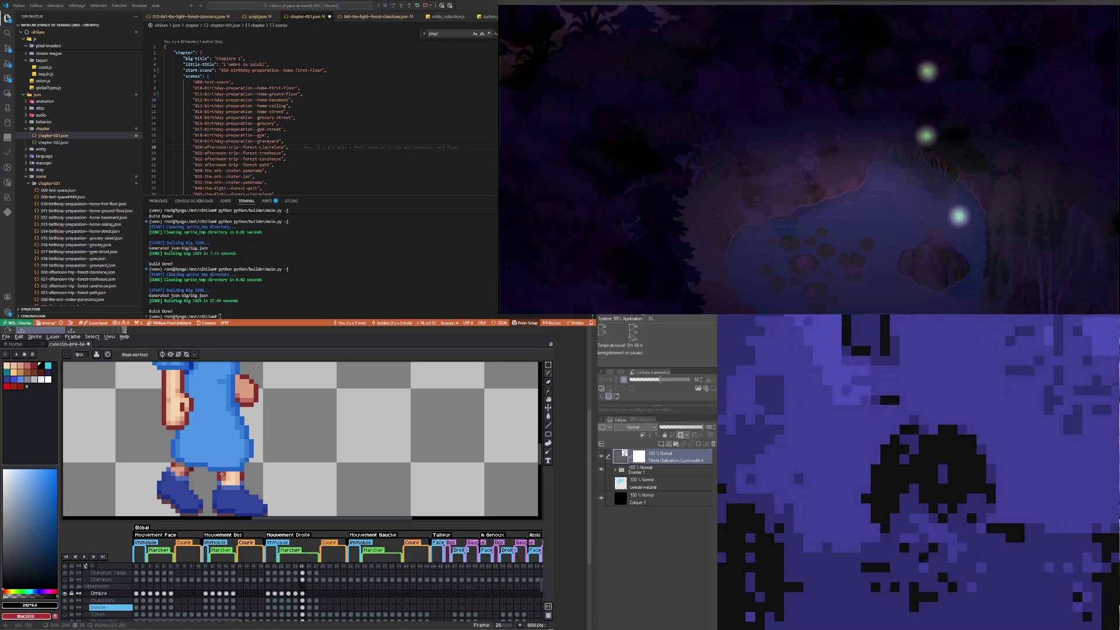
{"action": "scroll", "coordinate": [241, 474], "scroll_direction": "down", "scroll_amount": 4}
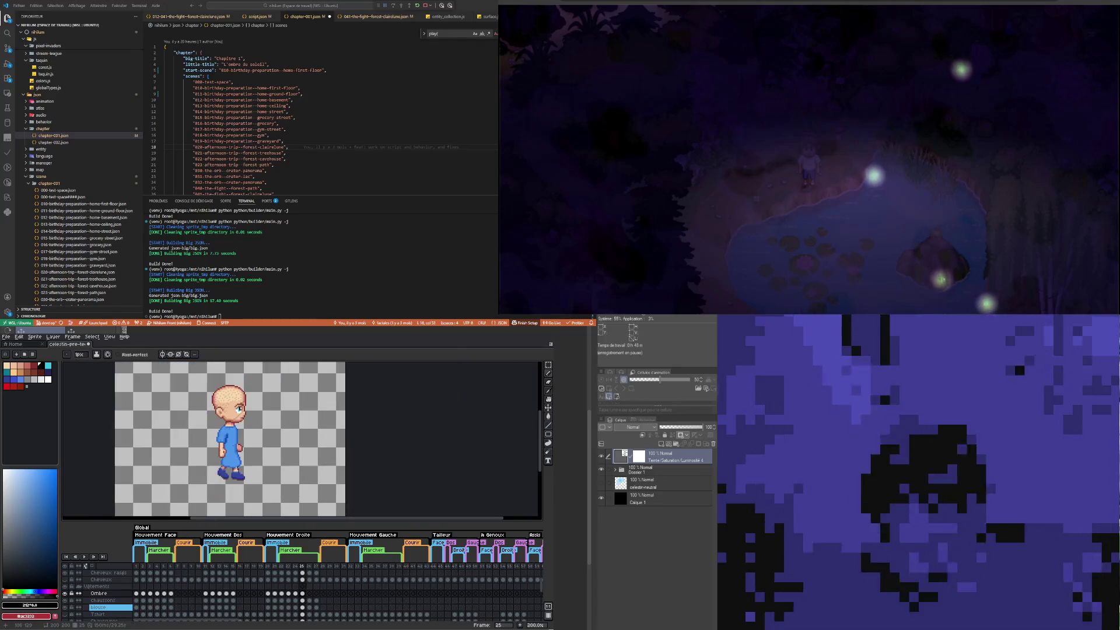
{"action": "scroll", "coordinate": [206, 464], "scroll_direction": "up", "scroll_amount": 5}
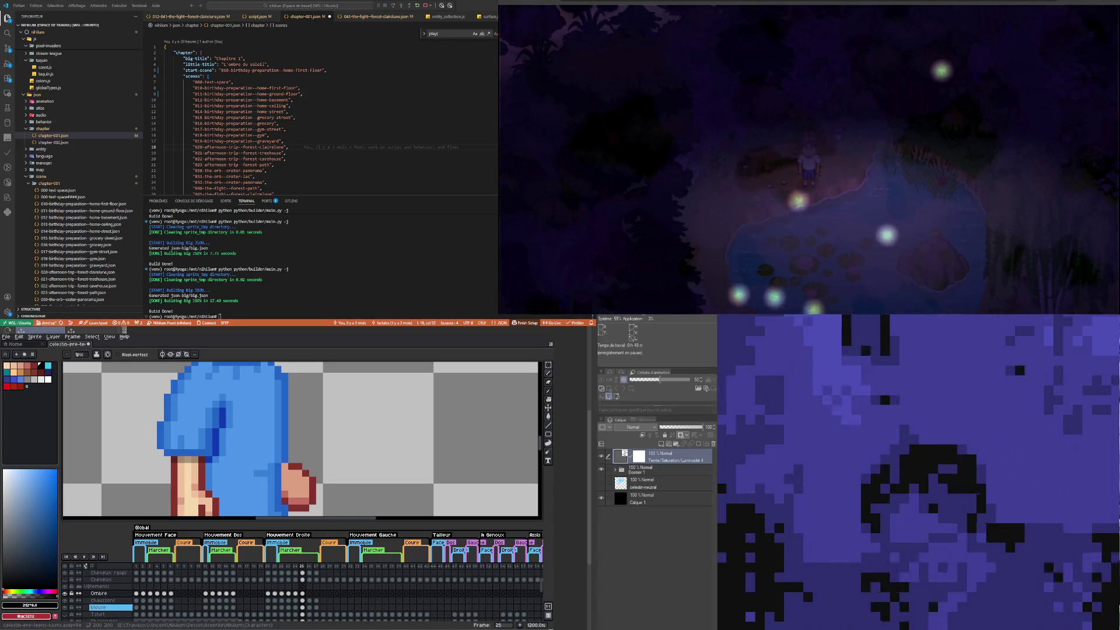
{"action": "scroll", "coordinate": [262, 437], "scroll_direction": "down", "scroll_amount": 4}
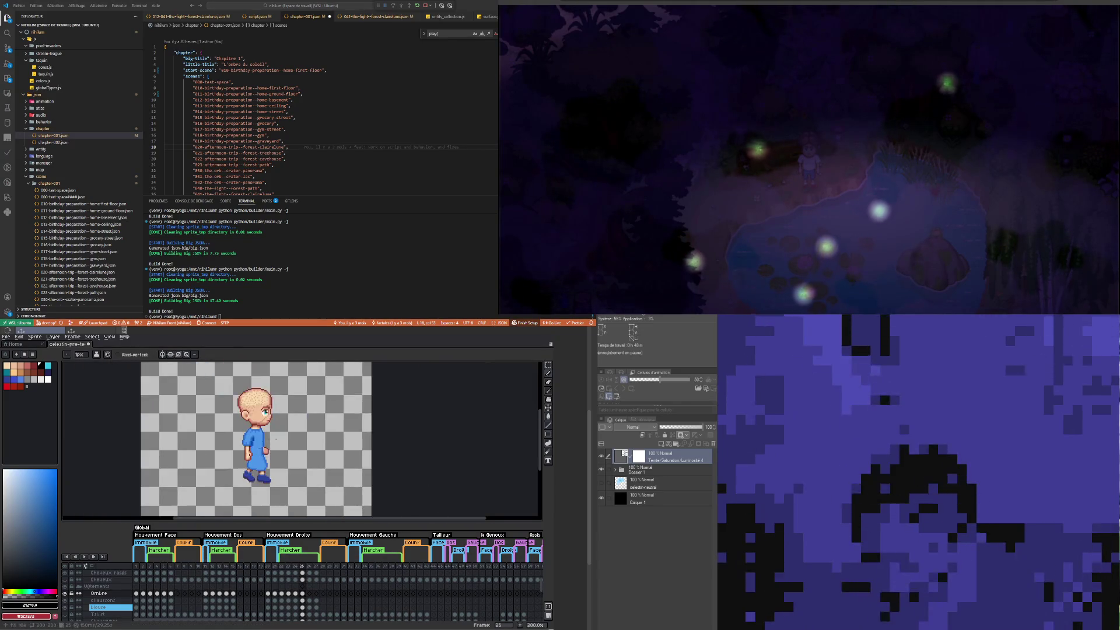
{"action": "scroll", "coordinate": [262, 438], "scroll_direction": "up", "scroll_amount": 2}
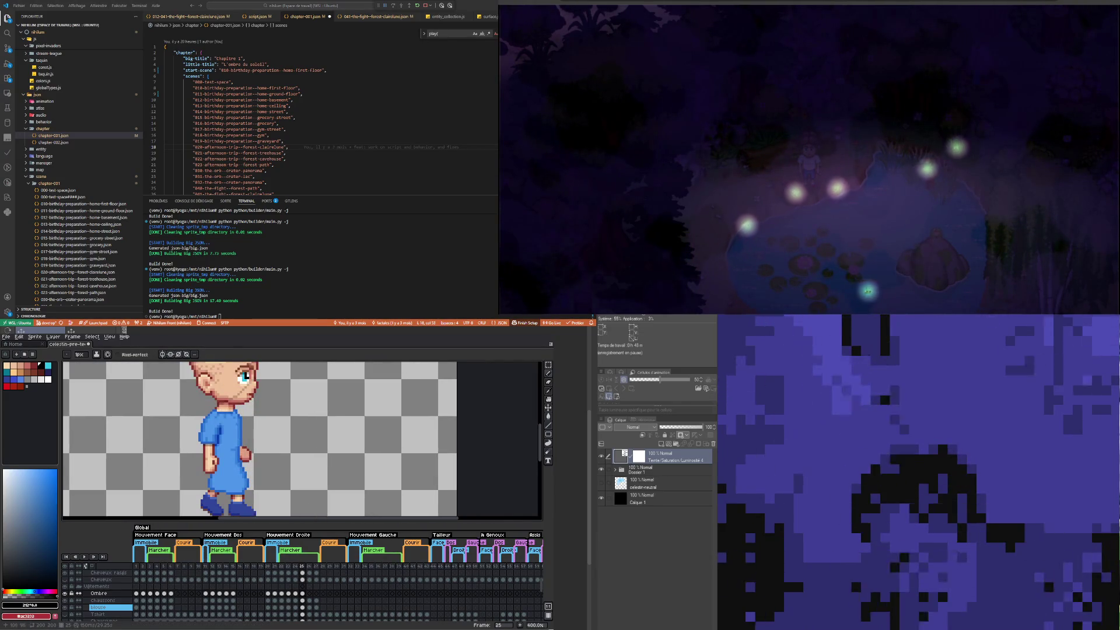
{"action": "scroll", "coordinate": [217, 398], "scroll_direction": "up", "scroll_amount": 1}
{"action": "scroll", "coordinate": [217, 408], "scroll_direction": "down", "scroll_amount": 2}
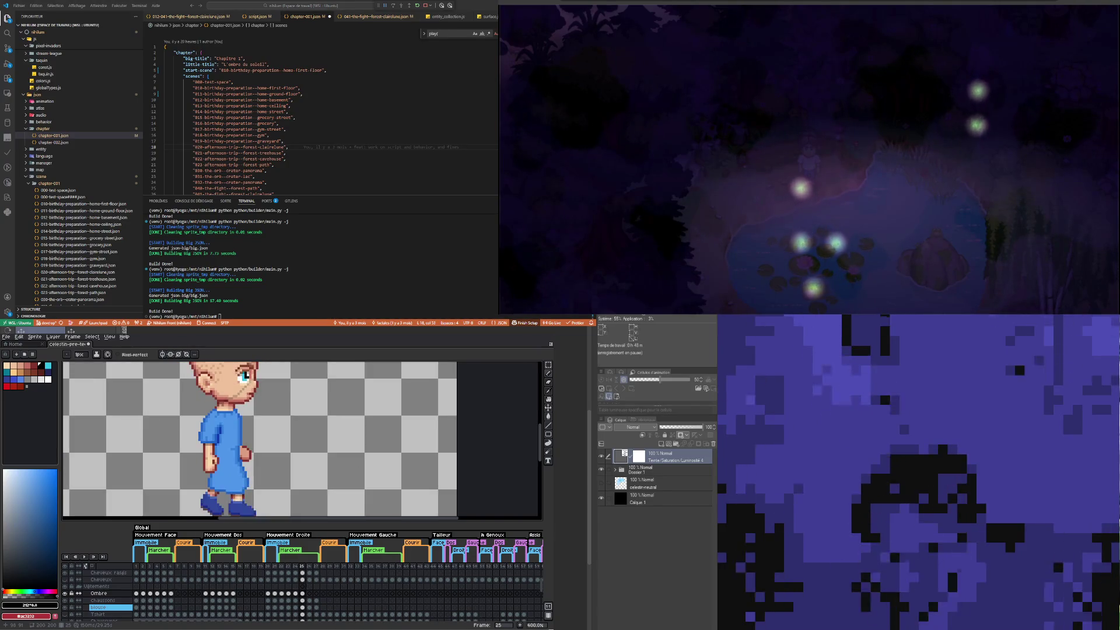
{"action": "scroll", "coordinate": [217, 408], "scroll_direction": "down", "scroll_amount": 3}
{"action": "scroll", "coordinate": [222, 414], "scroll_direction": "up", "scroll_amount": 1}
{"action": "scroll", "coordinate": [222, 420], "scroll_direction": "up", "scroll_amount": 1}
{"action": "scroll", "coordinate": [222, 426], "scroll_direction": "down", "scroll_amount": 1}
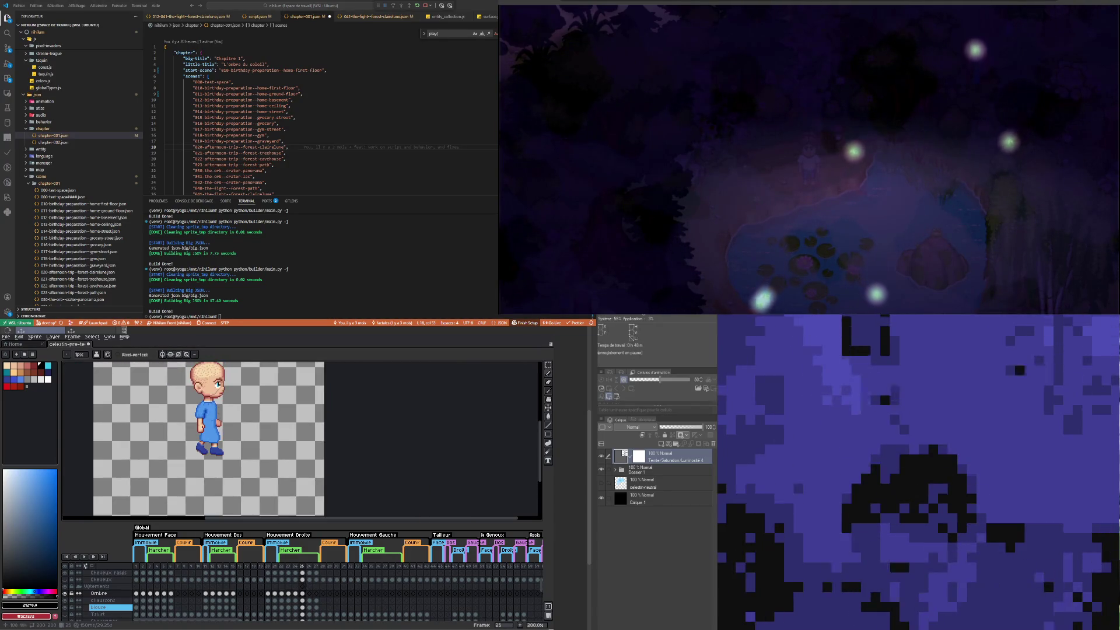
{"action": "scroll", "coordinate": [222, 442], "scroll_direction": "up", "scroll_amount": 1}
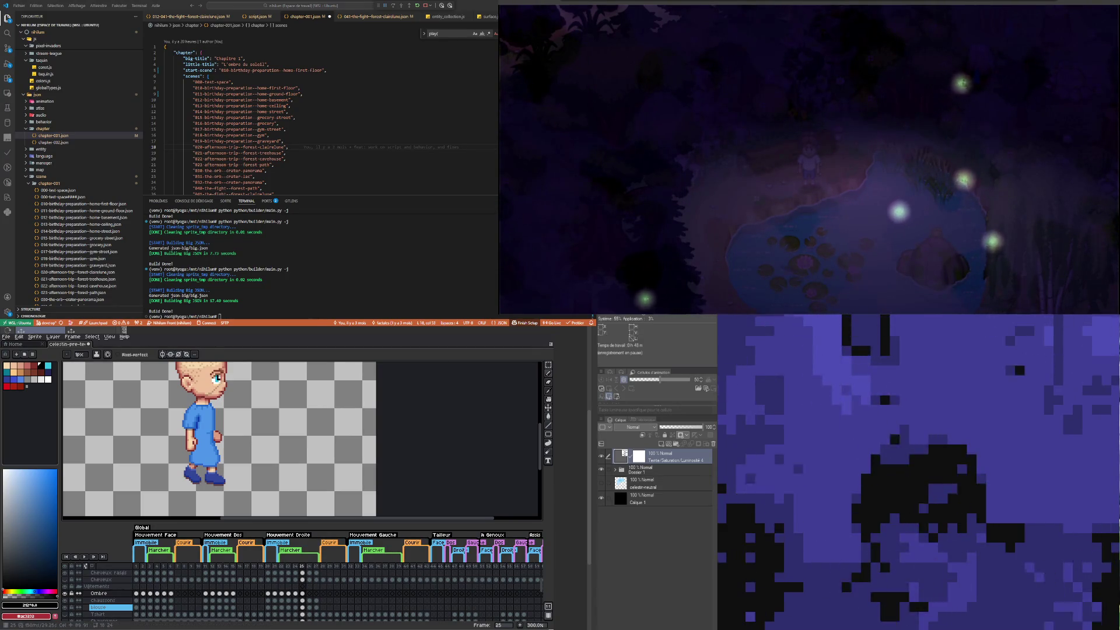
Step: Select the Blouse layer's cel at frame 25 and zoom out to about 200%
{"action": "left_click", "coordinate": [304, 608]}
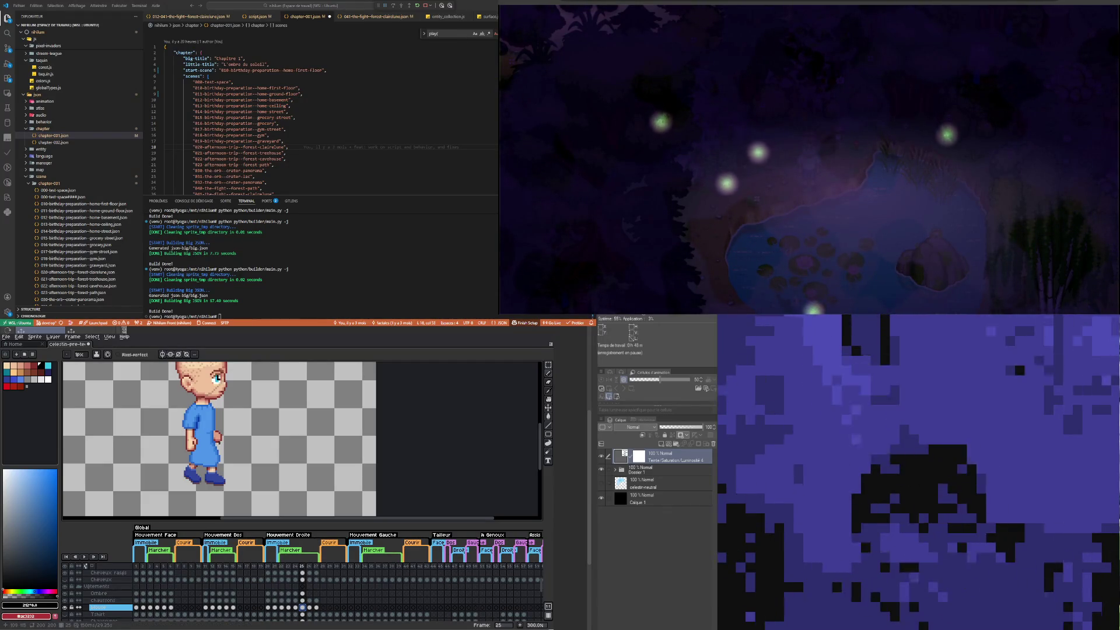
{"action": "scroll", "coordinate": [217, 444], "scroll_direction": "down", "scroll_amount": 2}
{"action": "scroll", "coordinate": [198, 449], "scroll_direction": "up", "scroll_amount": 2}
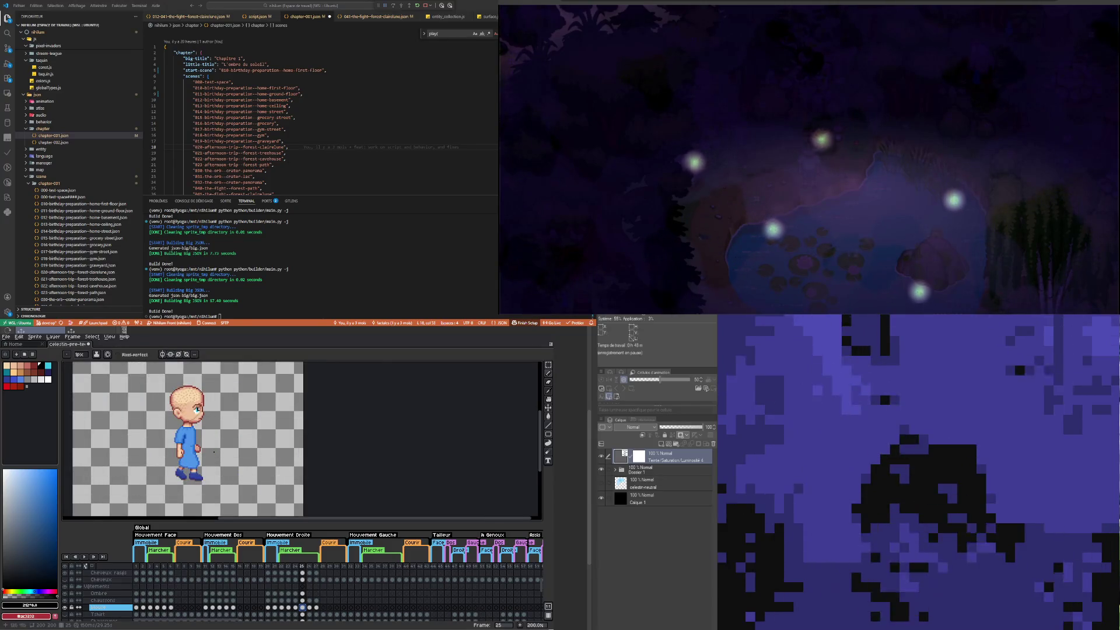
{"action": "scroll", "coordinate": [199, 446], "scroll_direction": "down", "scroll_amount": 1}
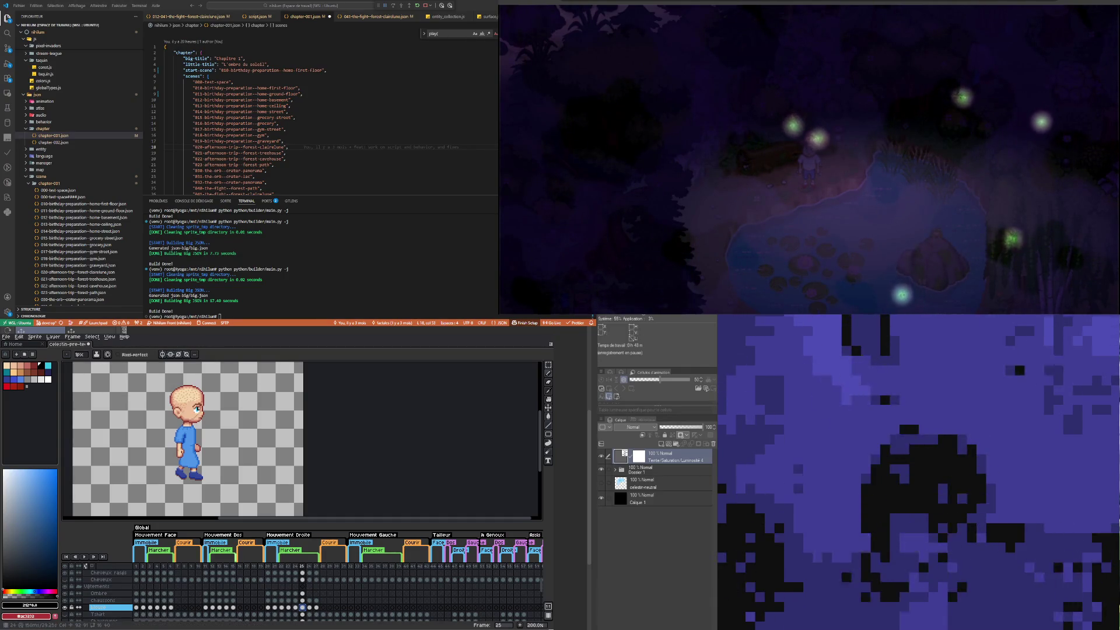
Step: Toggle between frames 25 and 26 on the blouse layer to compare poses
{"action": "key", "text": "Left"}
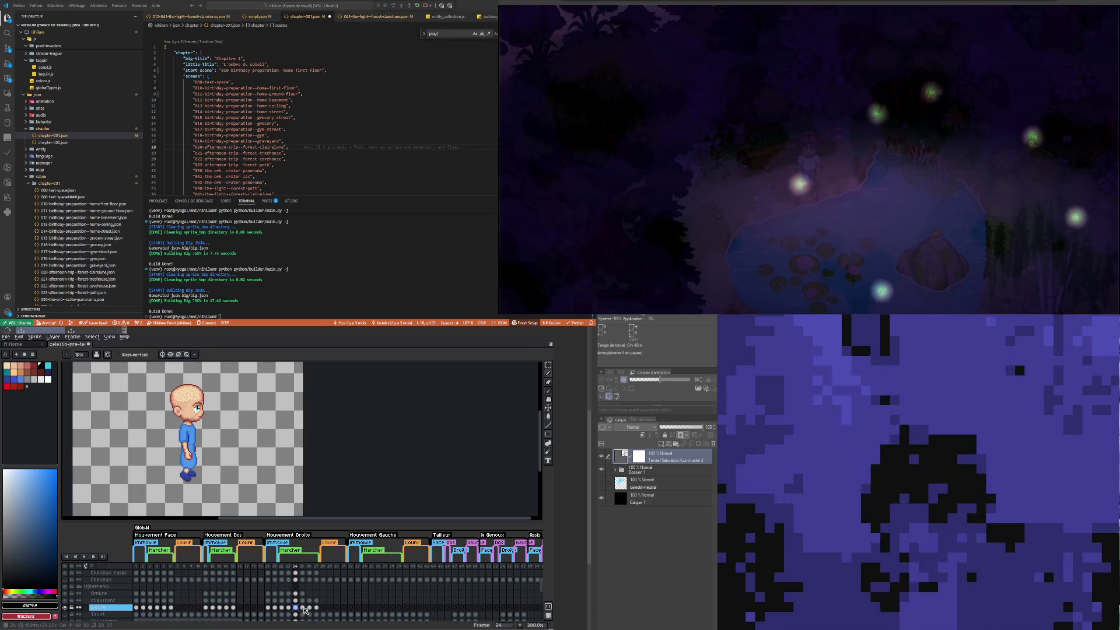
{"action": "left_click", "coordinate": [303, 608]}
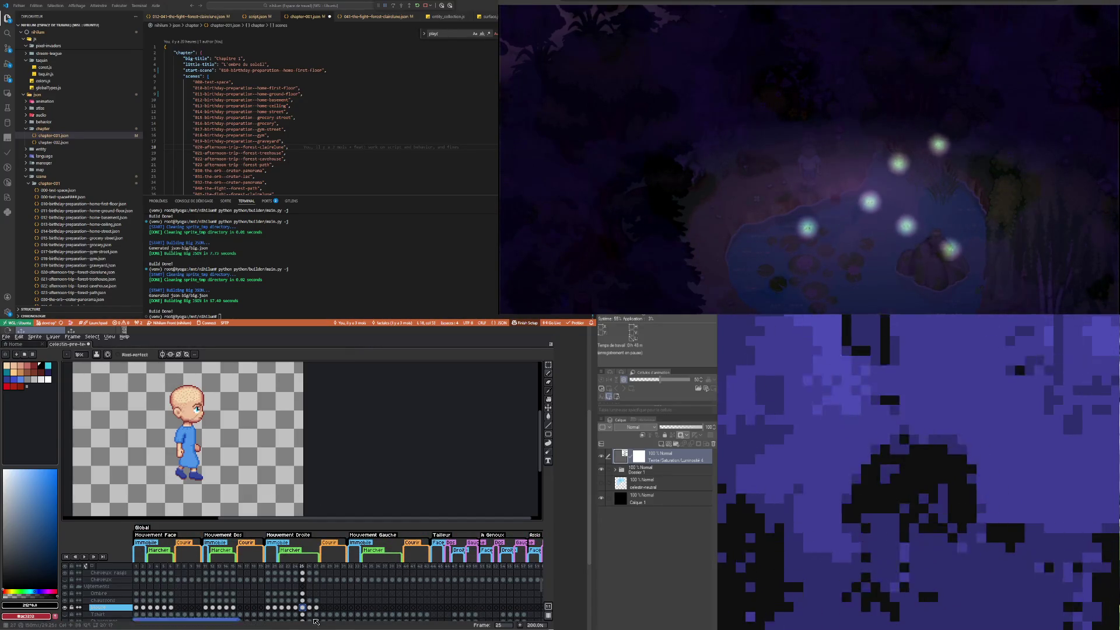
{"action": "left_click", "coordinate": [309, 608]}
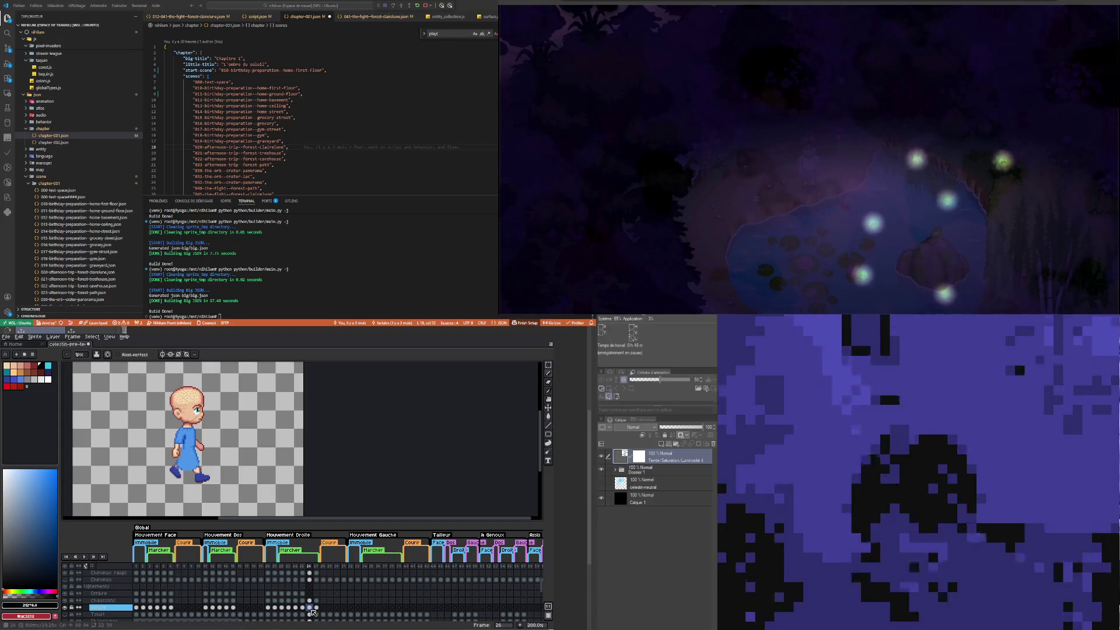
{"action": "left_click", "coordinate": [304, 608]}
{"action": "left_click", "coordinate": [310, 608]}
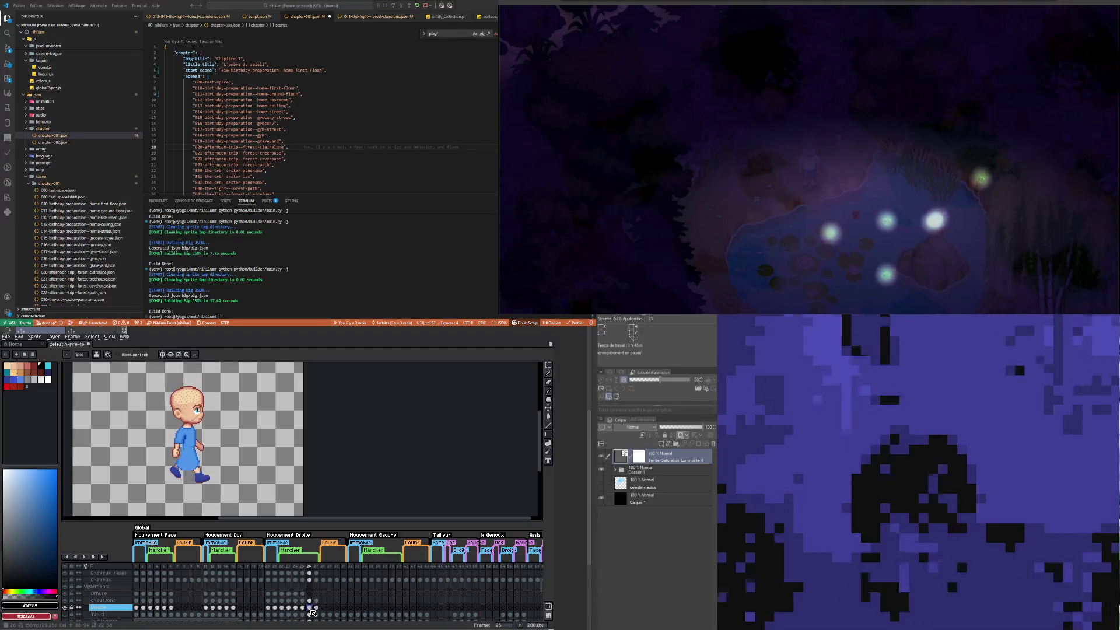
Step: Play the walk from frame 22, stop on frame 26, then return to frame 25
{"action": "left_click", "coordinate": [281, 608]}
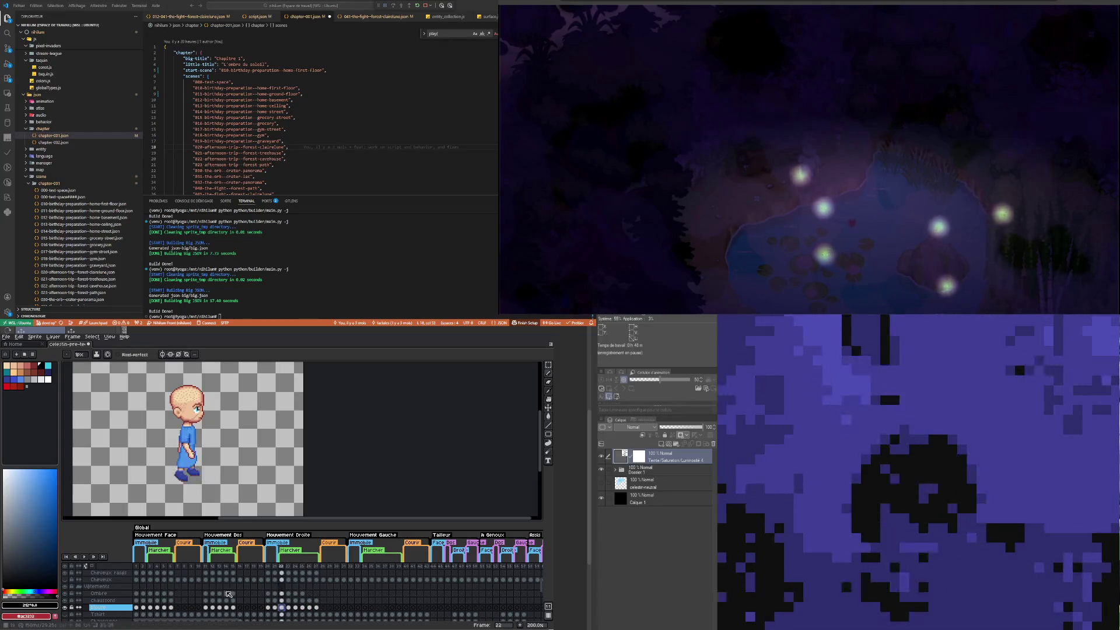
{"action": "left_click", "coordinate": [86, 558]}
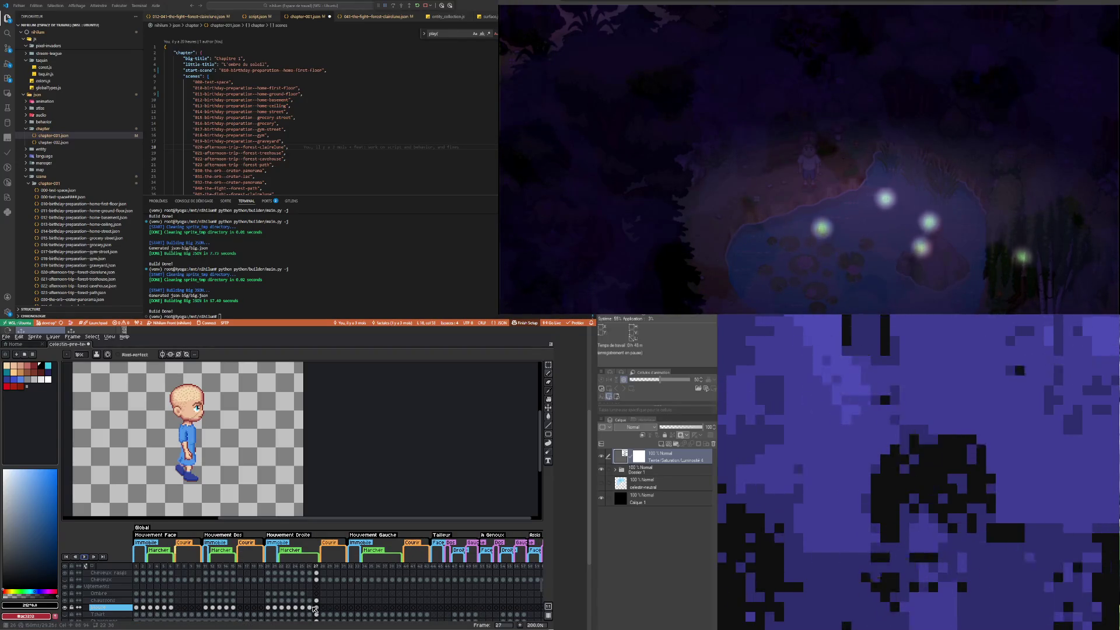
{"action": "left_click", "coordinate": [310, 608]}
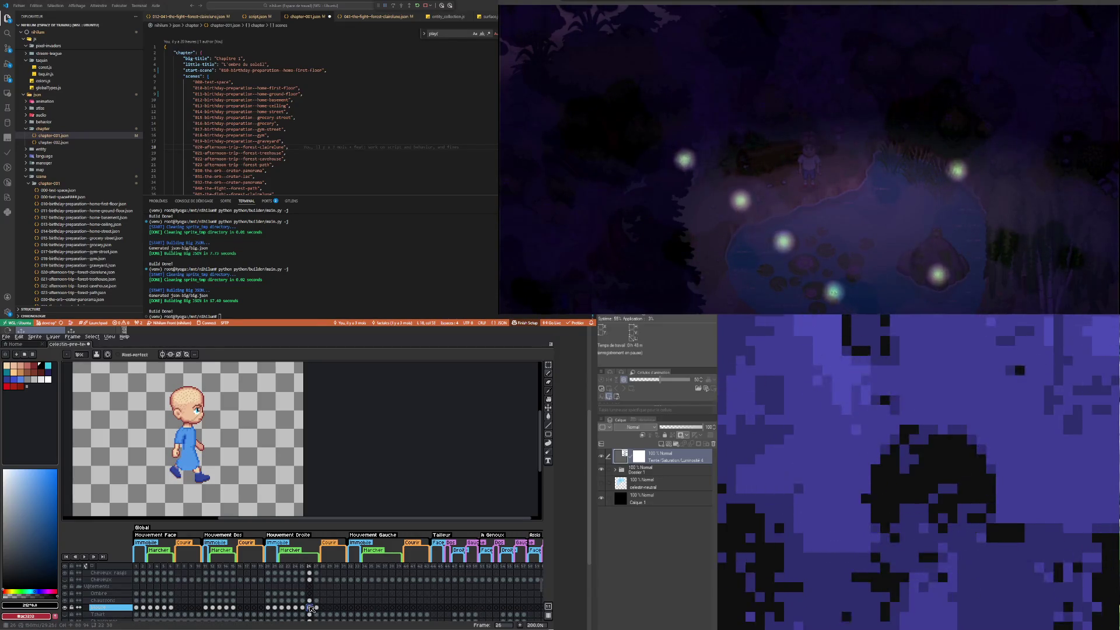
{"action": "left_click", "coordinate": [304, 608]}
{"action": "left_click", "coordinate": [310, 607]}
{"action": "scroll", "coordinate": [161, 481], "scroll_direction": "up", "scroll_amount": 2}
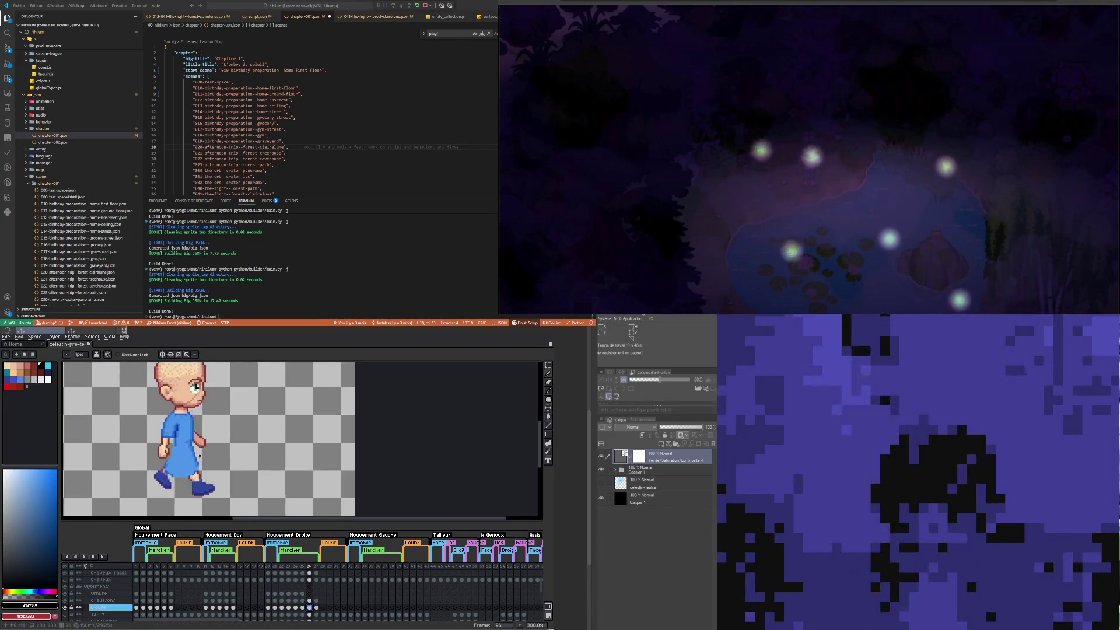
{"action": "scroll", "coordinate": [160, 482], "scroll_direction": "up", "scroll_amount": 1}
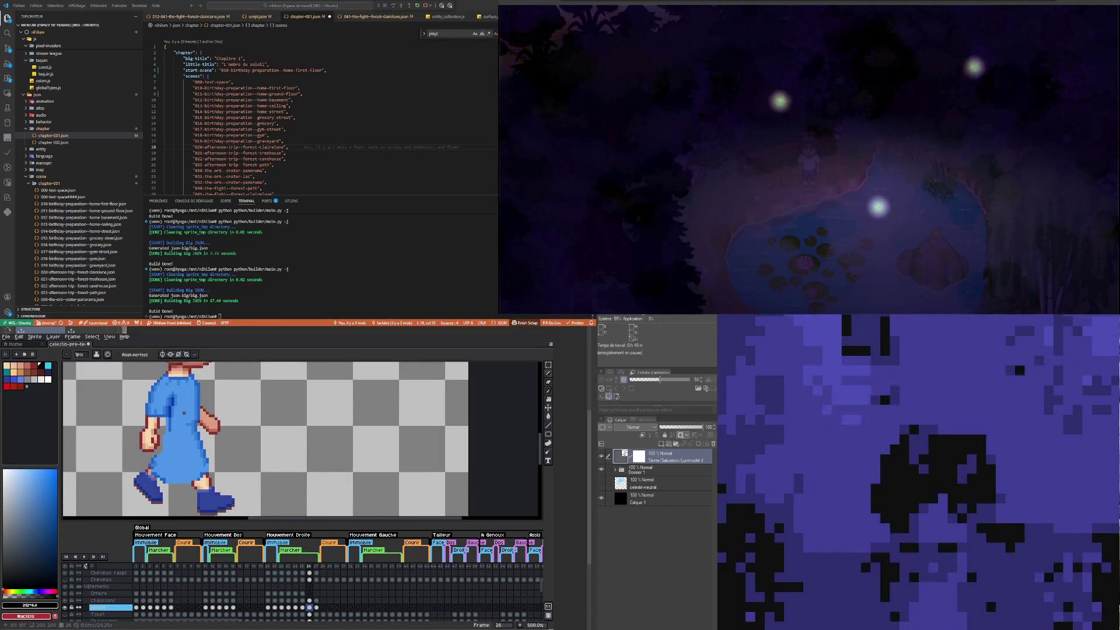
{"action": "left_click", "coordinate": [548, 365]}
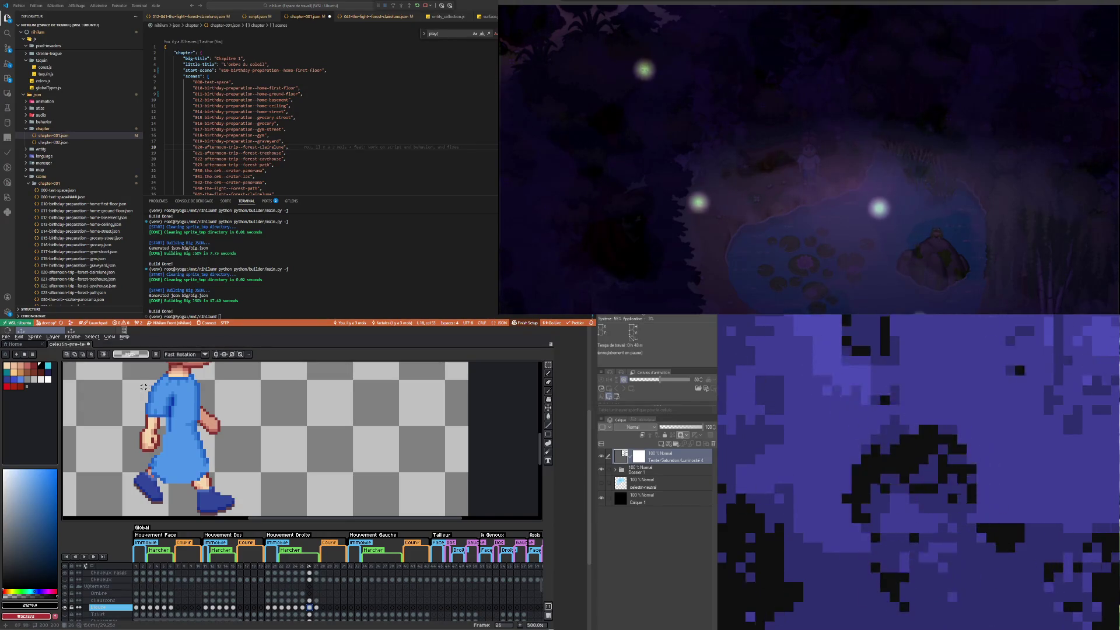
{"action": "left_click_drag", "start_coordinate": [144, 386], "coordinate": [161, 424]}
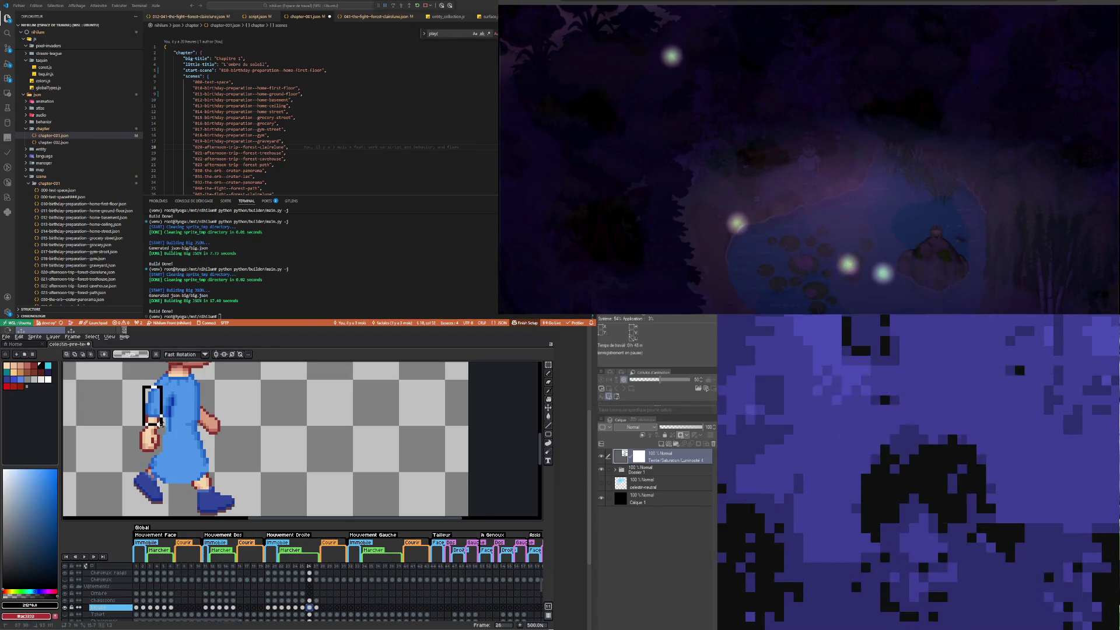
{"action": "left_click", "coordinate": [144, 387]}
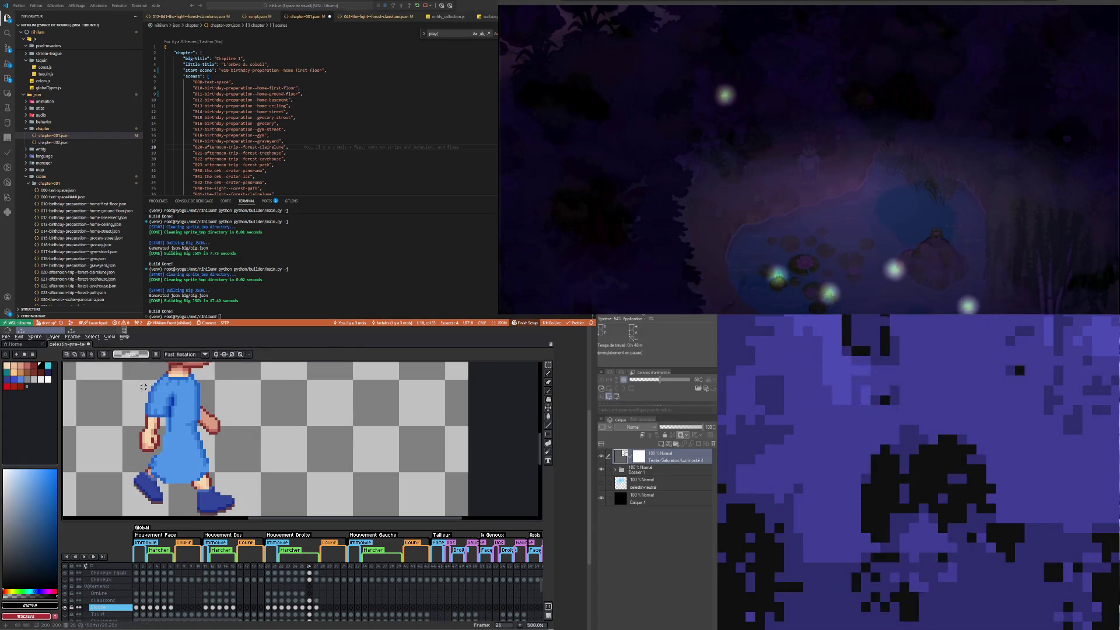
{"action": "left_click_drag", "start_coordinate": [145, 378], "coordinate": [164, 416]}
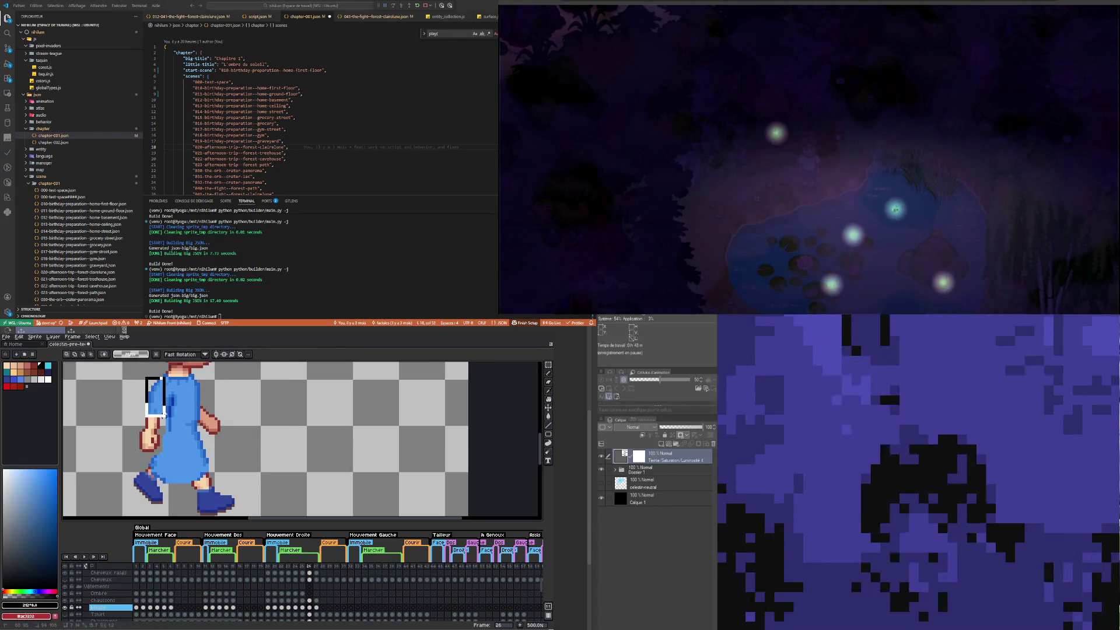
{"action": "left_click", "coordinate": [145, 398]}
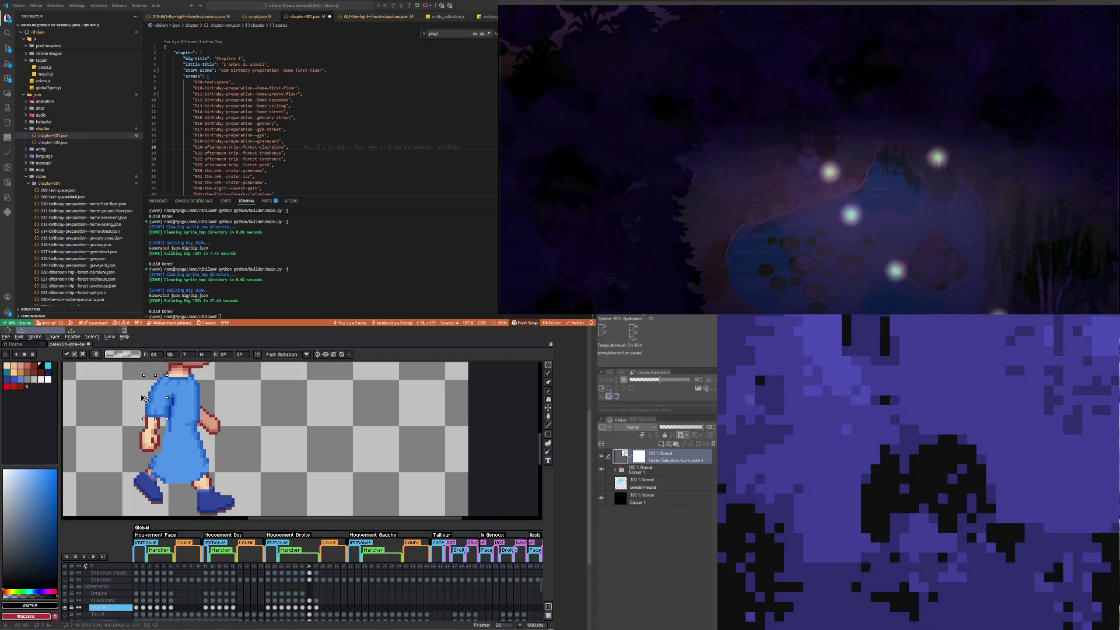
{"action": "left_click", "coordinate": [140, 427]}
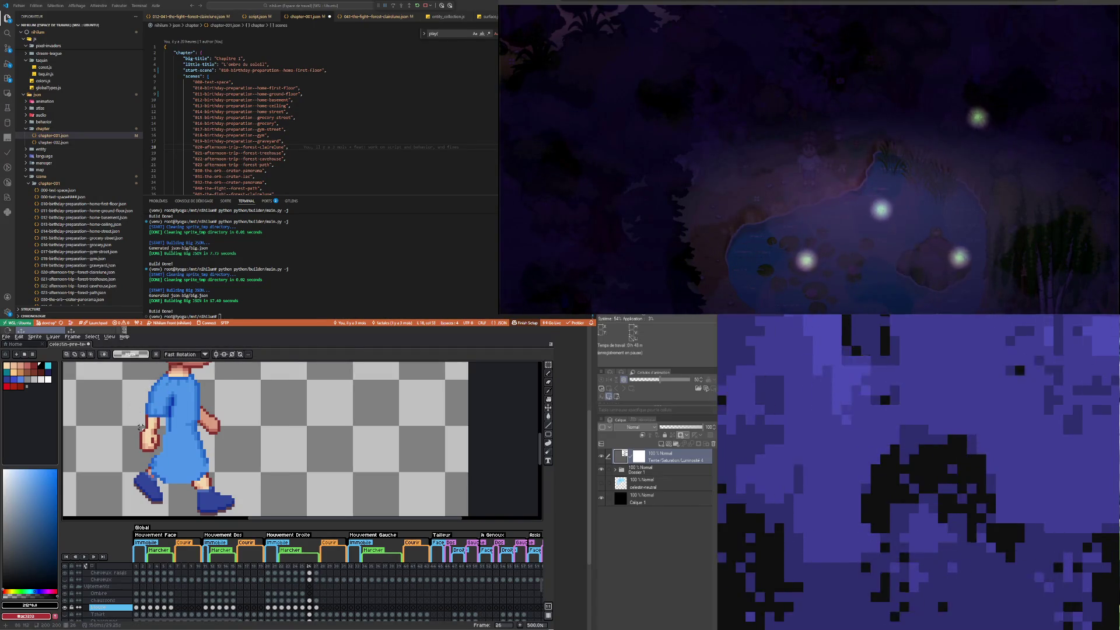
{"action": "key", "text": "e"}
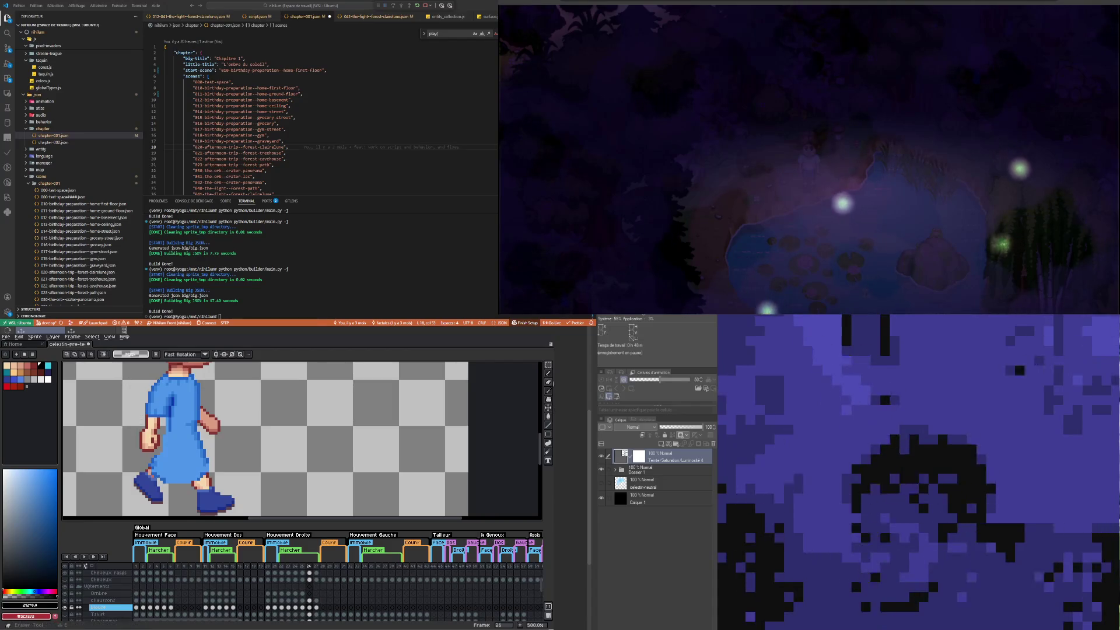
{"action": "left_click_drag", "start_coordinate": [549, 371], "coordinate": [526, 369]}
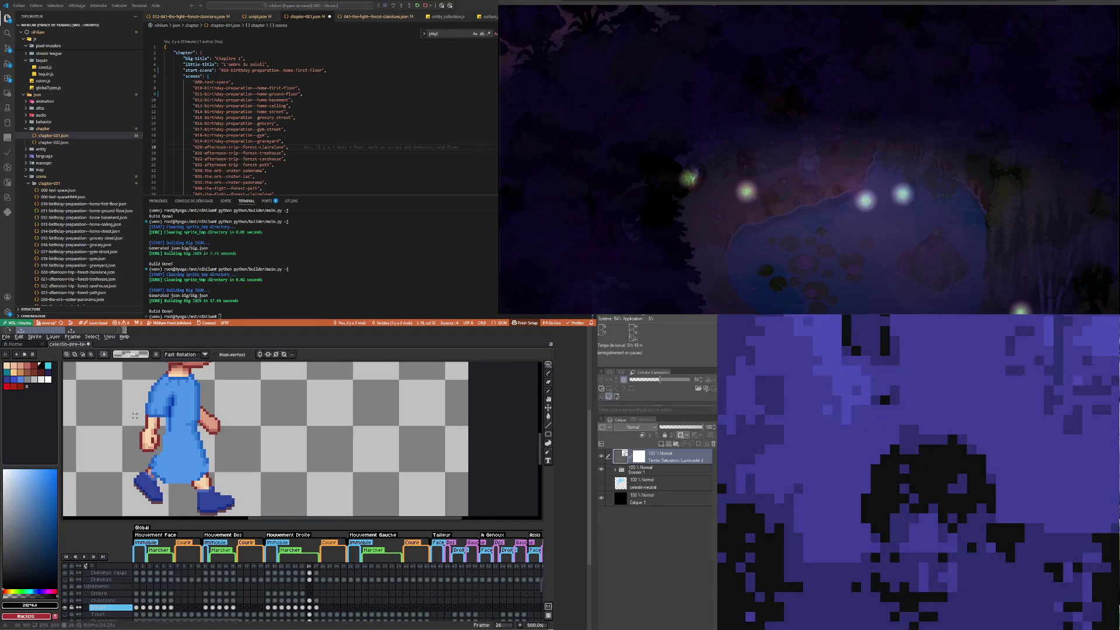
{"action": "left_click", "coordinate": [134, 412]}
{"action": "left_click", "coordinate": [138, 415]}
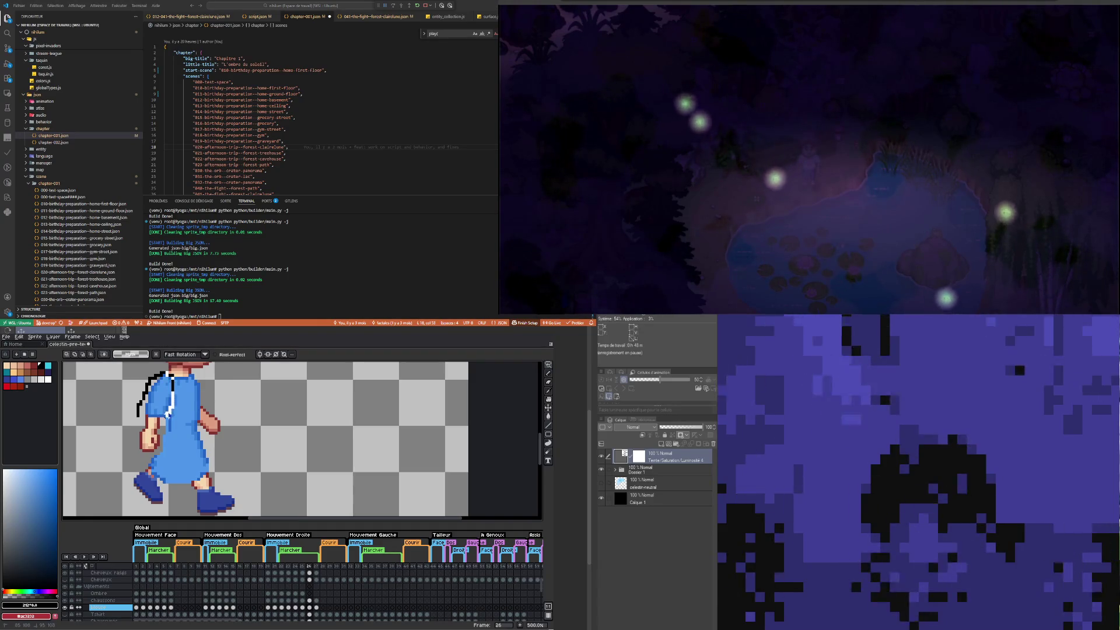
{"action": "mouse_move", "coordinate": [157, 422]}
{"action": "left_mouse_down"}
{"action": "mouse_move", "coordinate": [173, 403]}
{"action": "mouse_move", "coordinate": [173, 372]}
{"action": "left_mouse_up"}
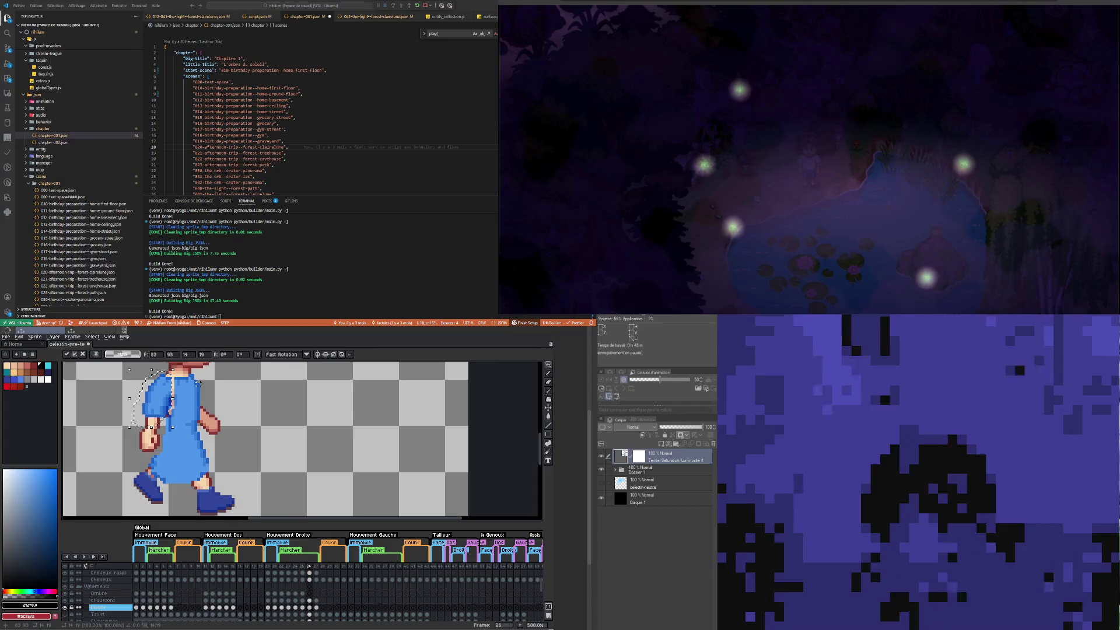
{"action": "left_click", "coordinate": [219, 381]}
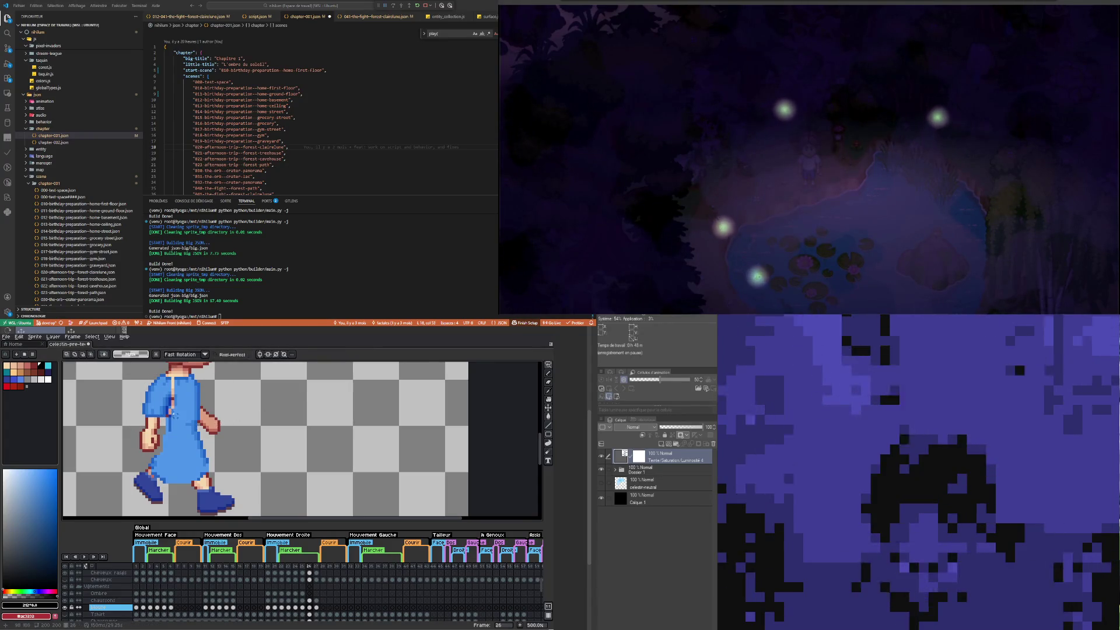
{"action": "scroll", "coordinate": [174, 414], "scroll_direction": "up", "scroll_amount": 2}
{"action": "scroll", "coordinate": [174, 399], "scroll_direction": "down", "scroll_amount": 3}
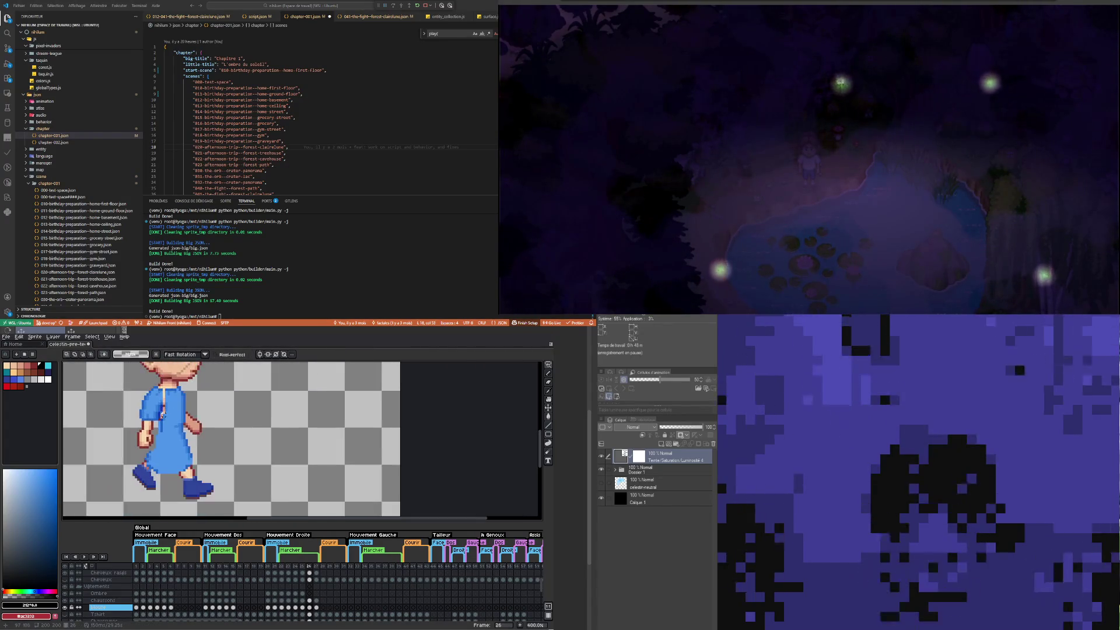
{"action": "scroll", "coordinate": [164, 398], "scroll_direction": "up", "scroll_amount": 2}
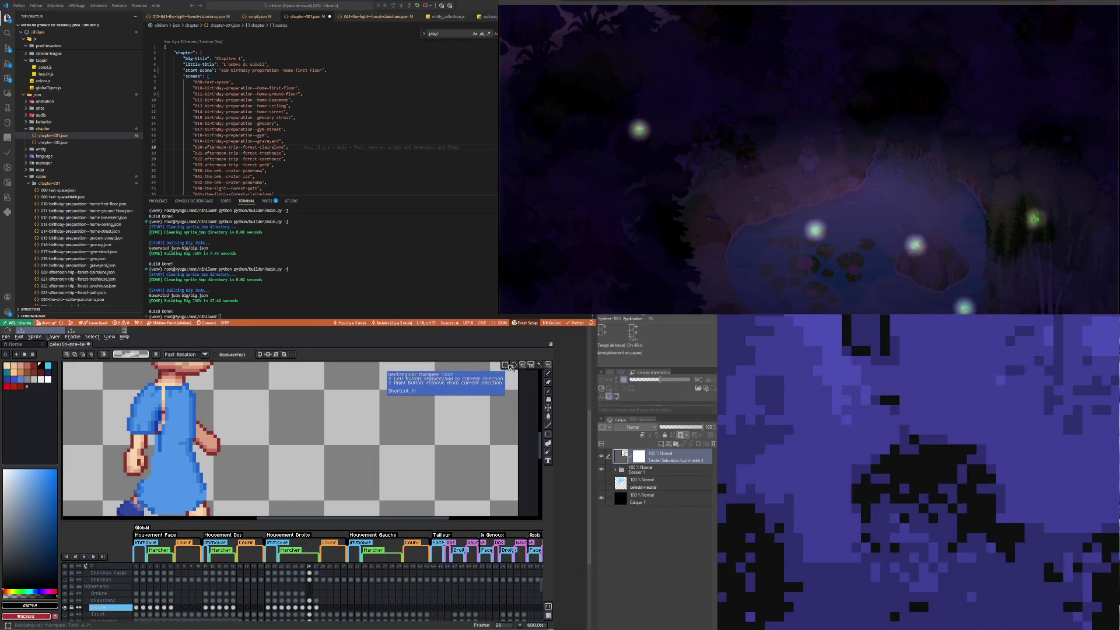
{"action": "scroll", "coordinate": [153, 388], "scroll_direction": "up", "scroll_amount": 4}
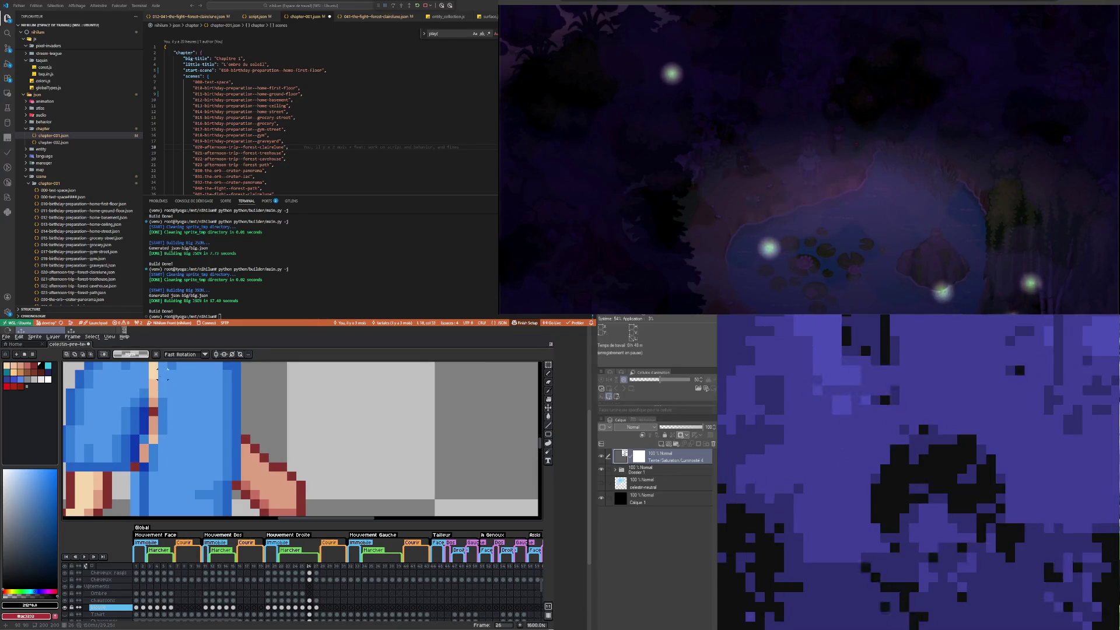
Step: Delete the white-and-black chest strip and shift the selected shirt pixels into place
{"action": "scroll", "coordinate": [181, 430], "scroll_direction": "down", "scroll_amount": 3}
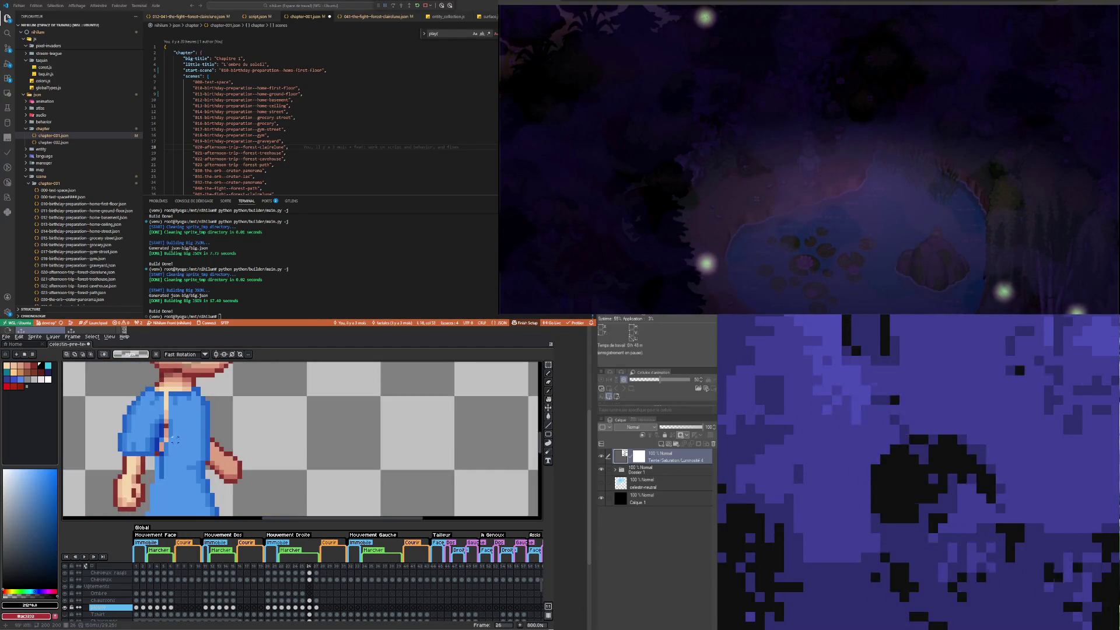
{"action": "scroll", "coordinate": [169, 426], "scroll_direction": "up", "scroll_amount": 2}
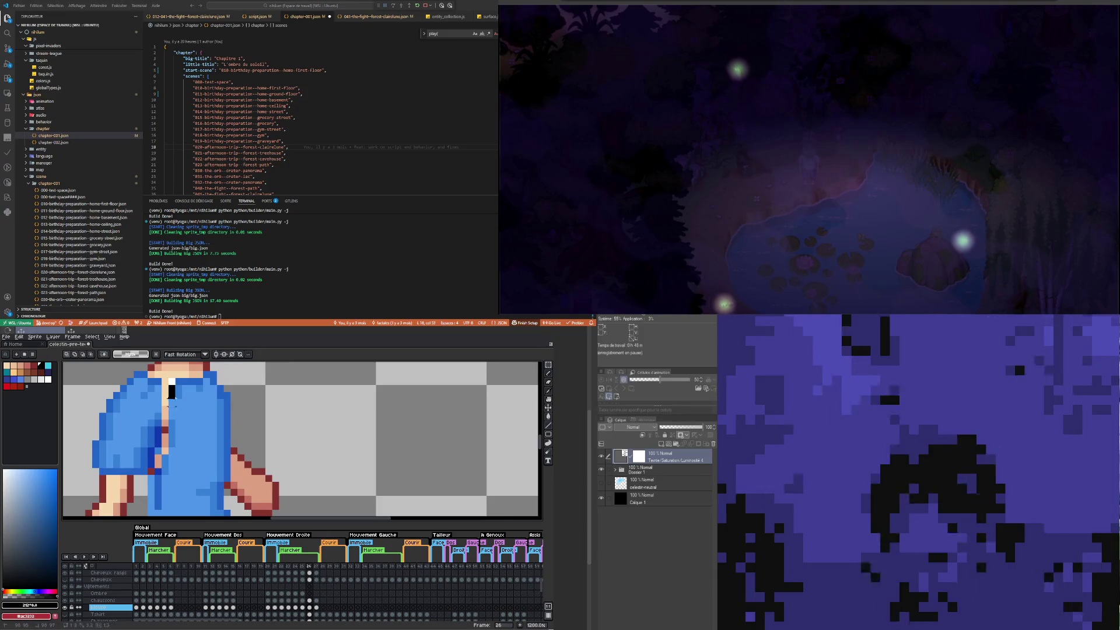
{"action": "key", "text": "ctrl+z"}
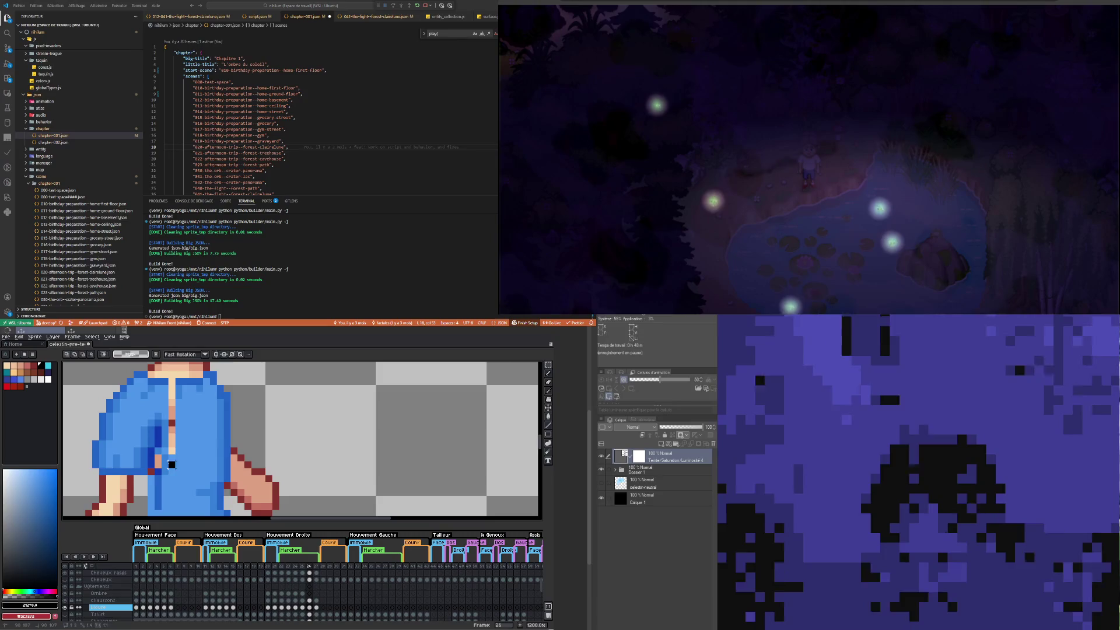
{"action": "left_click_drag", "start_coordinate": [171, 453], "coordinate": [174, 457]}
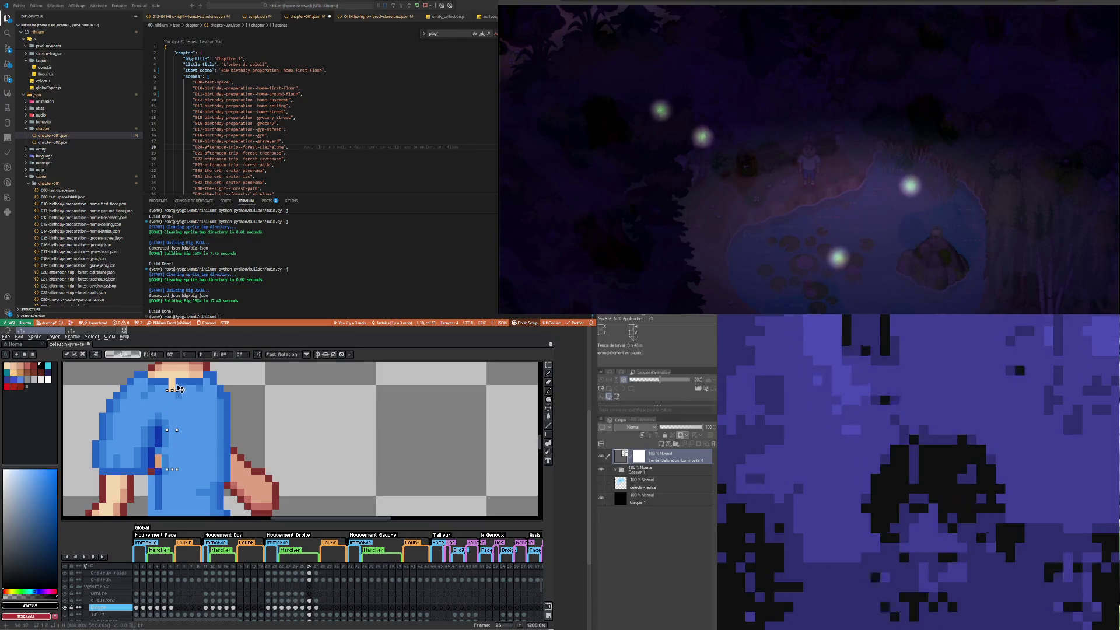
{"action": "key", "text": "ctrl+d"}
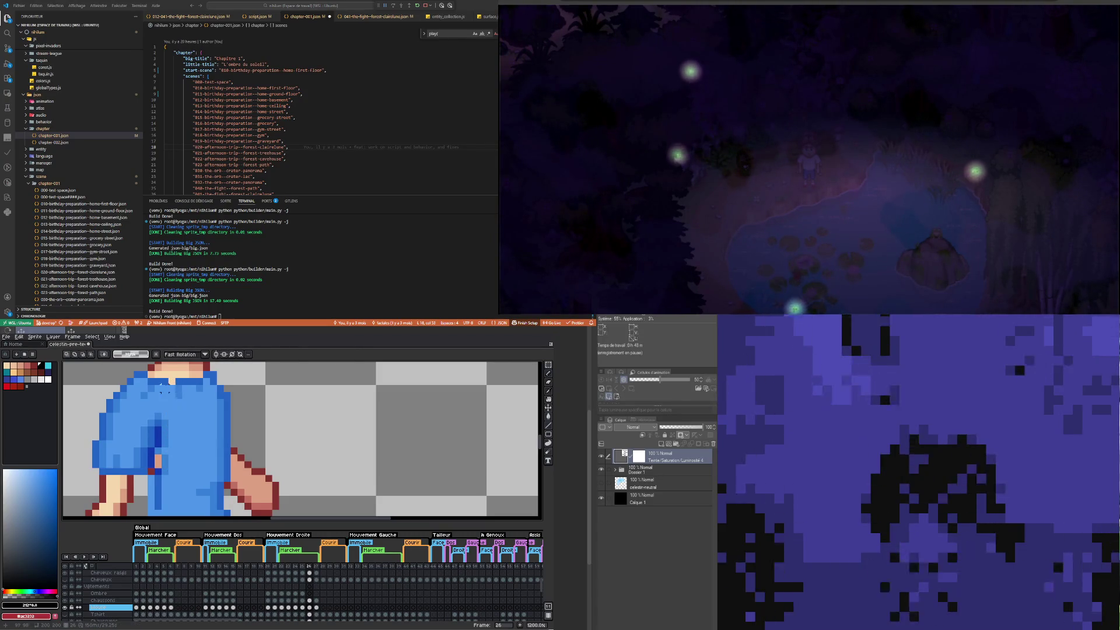
Step: Select the collar pixels and repaint the shirt front with blues sampled from the sprite
{"action": "left_click_drag", "start_coordinate": [169, 382], "coordinate": [186, 386]}
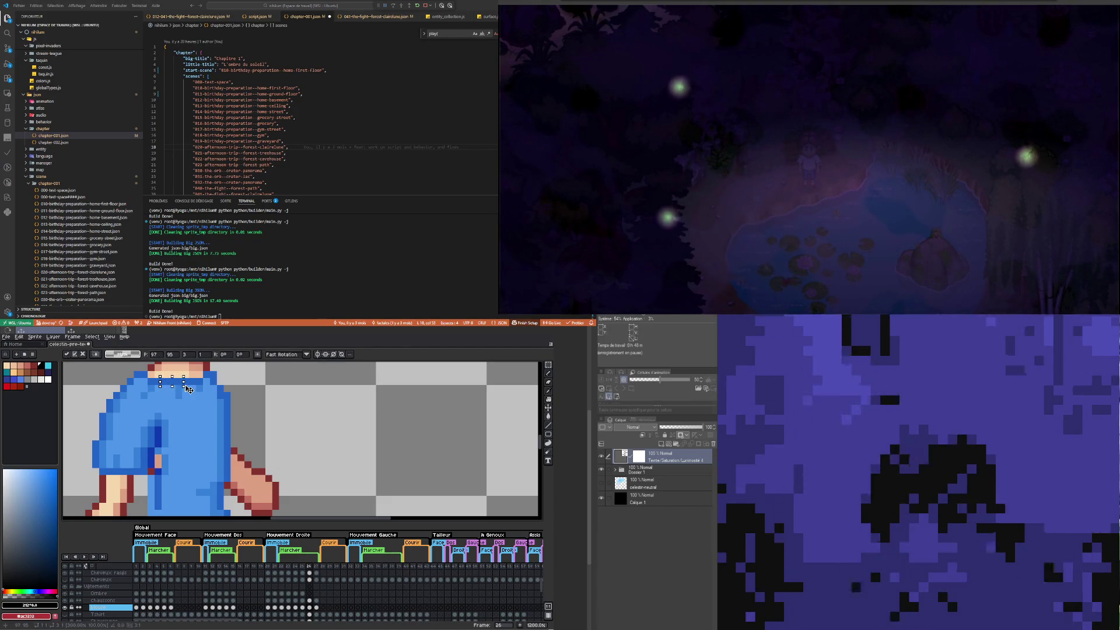
{"action": "scroll", "coordinate": [185, 422], "scroll_direction": "down", "scroll_amount": 3}
{"action": "scroll", "coordinate": [191, 476], "scroll_direction": "up", "scroll_amount": 2}
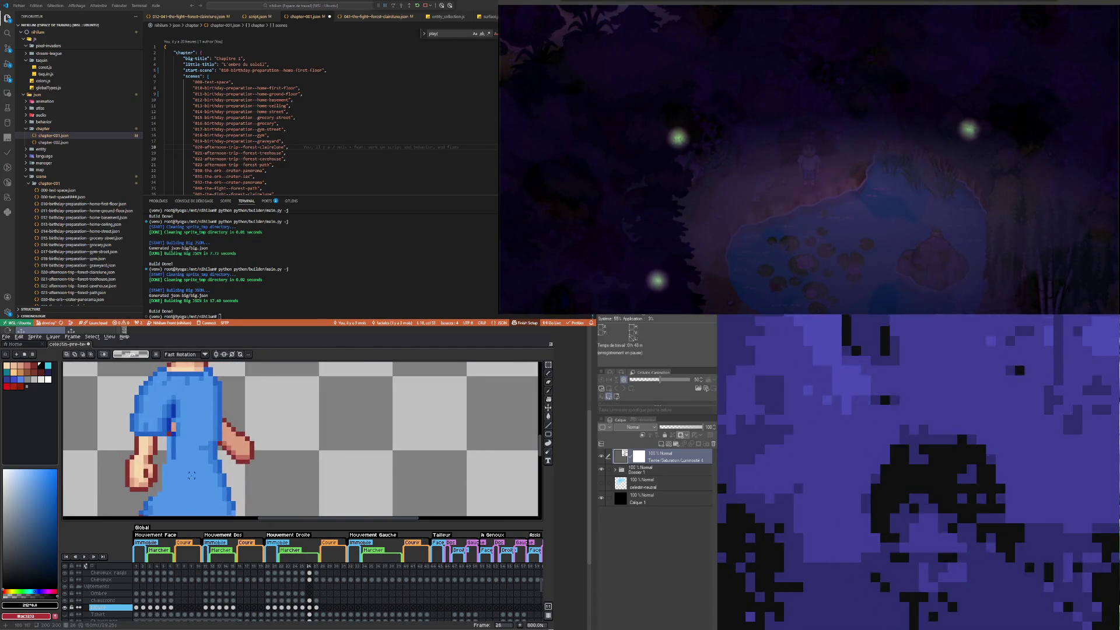
{"action": "scroll", "coordinate": [187, 471], "scroll_direction": "down", "scroll_amount": 3}
{"action": "scroll", "coordinate": [185, 467], "scroll_direction": "up", "scroll_amount": 2}
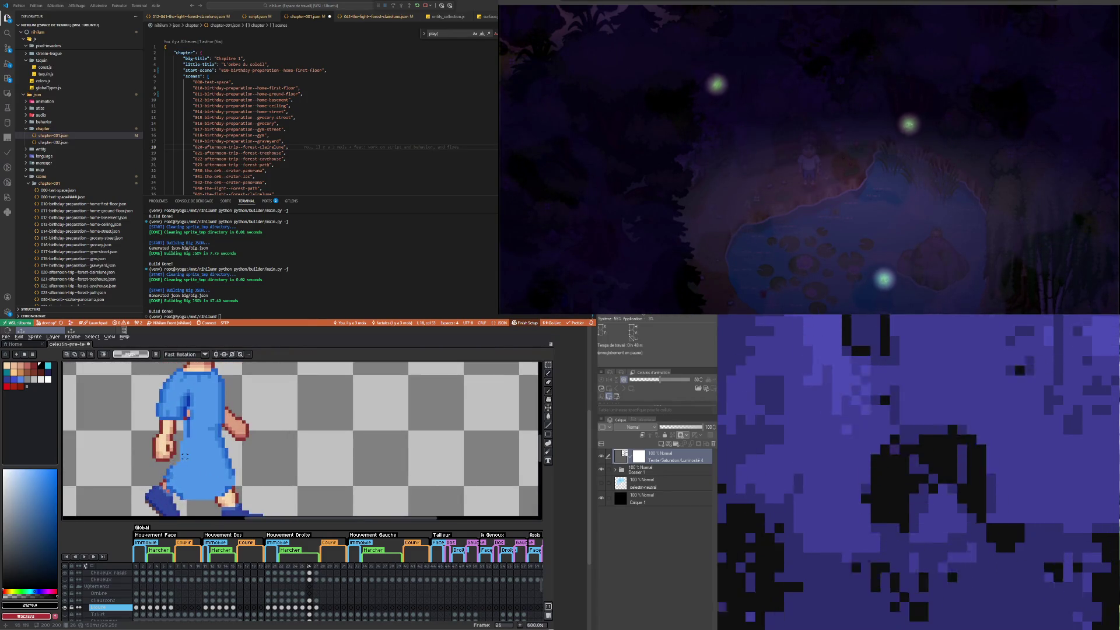
{"action": "scroll", "coordinate": [183, 460], "scroll_direction": "up", "scroll_amount": 1}
{"action": "key", "text": "i"}
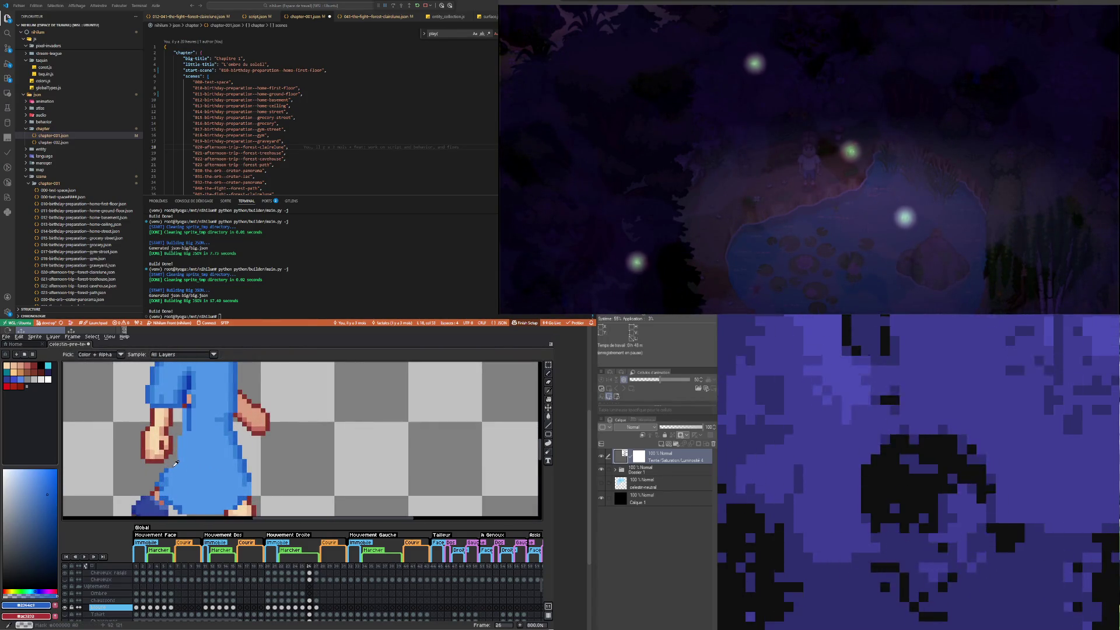
{"action": "key", "text": "b"}
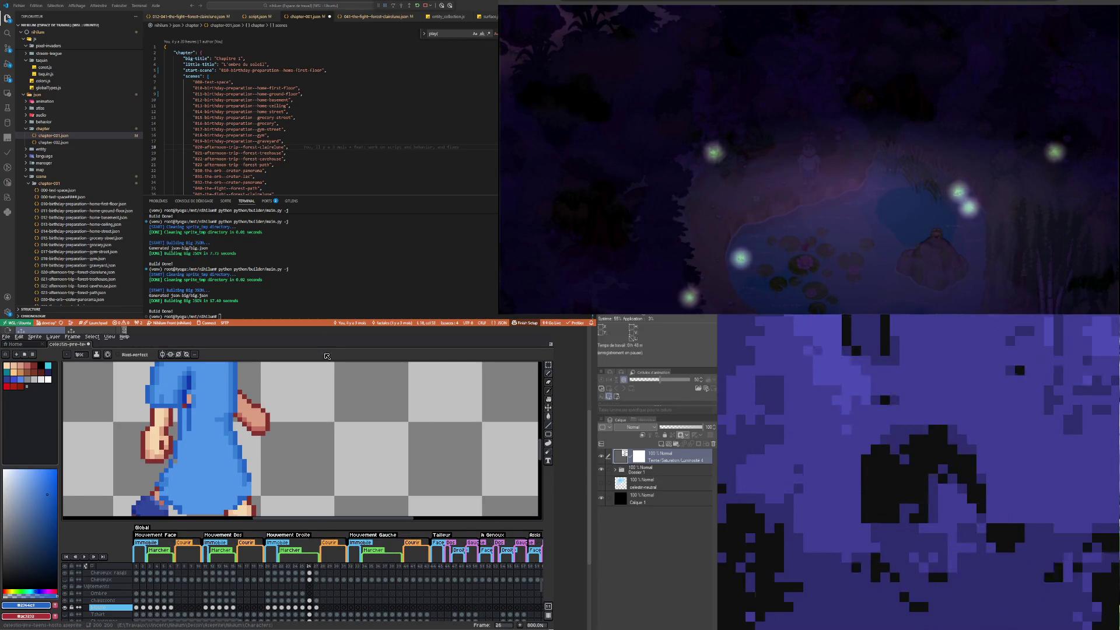
{"action": "key", "text": "b"}
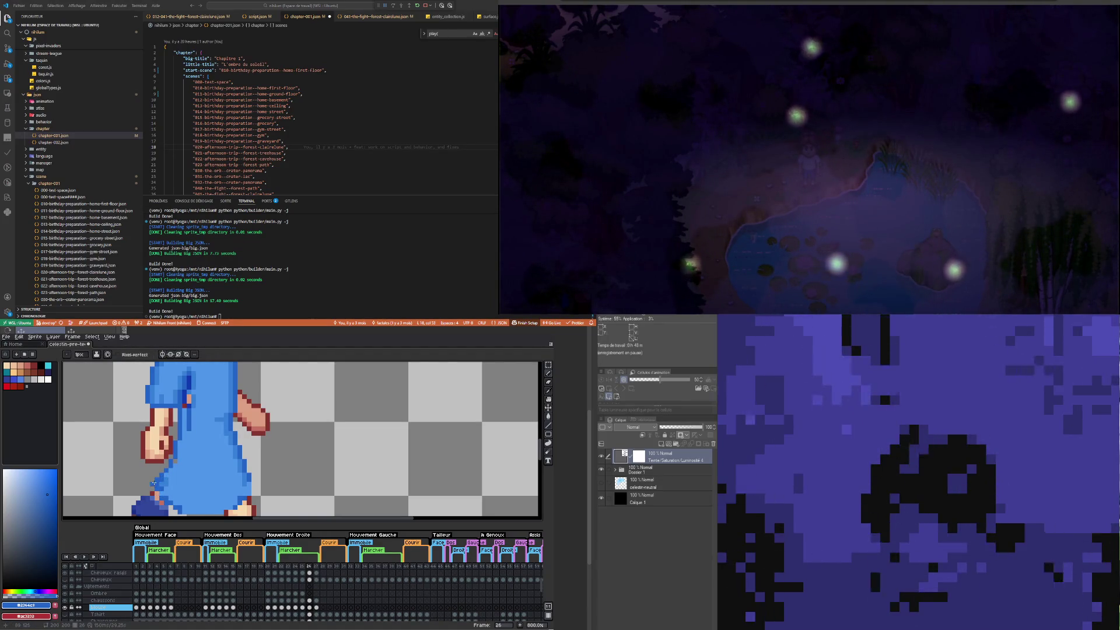
{"action": "scroll", "coordinate": [154, 483], "scroll_direction": "down", "scroll_amount": 5}
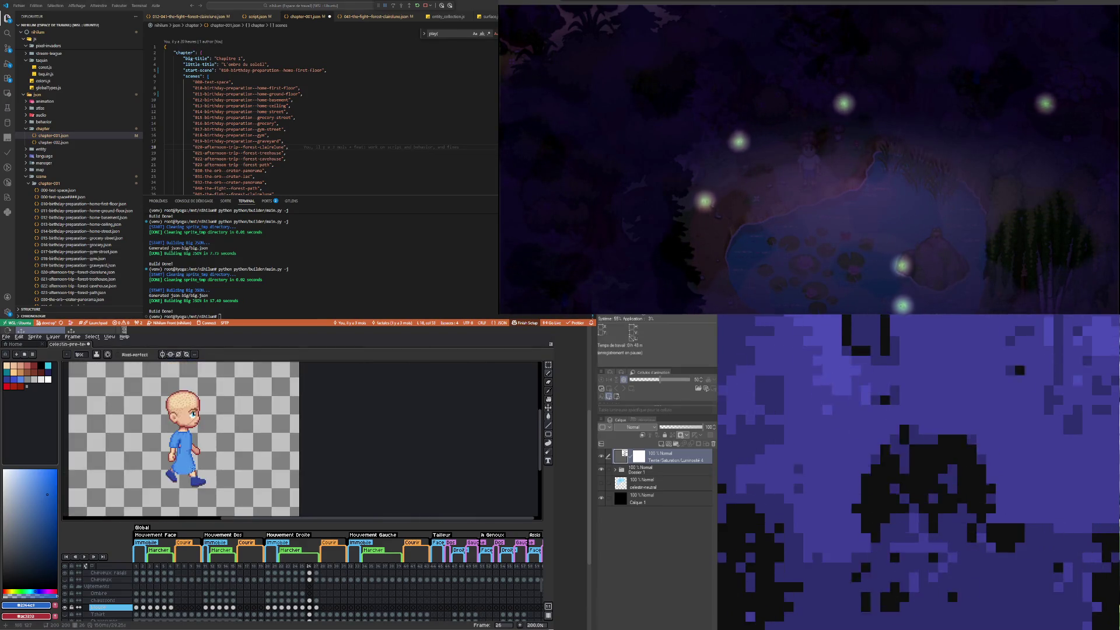
{"action": "scroll", "coordinate": [162, 481], "scroll_direction": "up", "scroll_amount": 4}
{"action": "scroll", "coordinate": [162, 482], "scroll_direction": "up", "scroll_amount": 1}
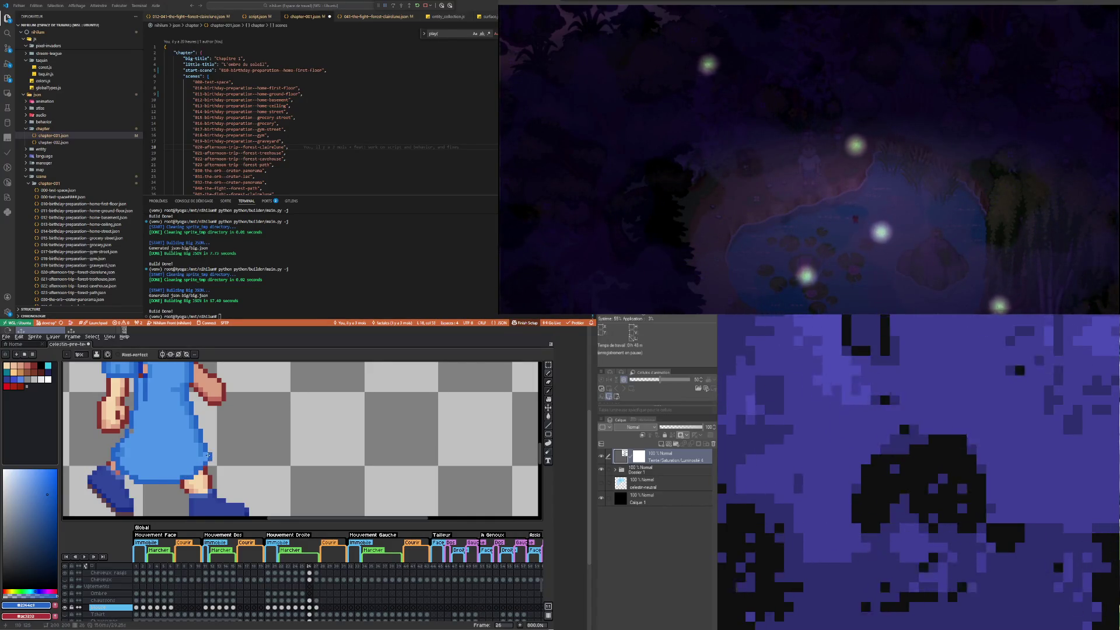
{"action": "scroll", "coordinate": [155, 427], "scroll_direction": "down", "scroll_amount": 3}
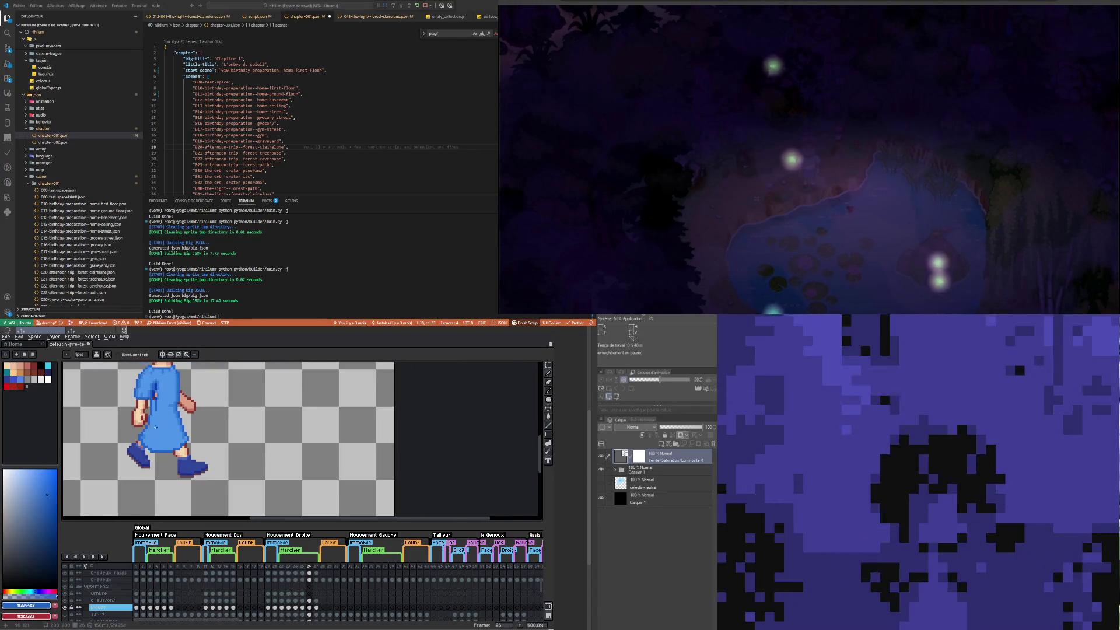
{"action": "scroll", "coordinate": [155, 428], "scroll_direction": "up", "scroll_amount": 3}
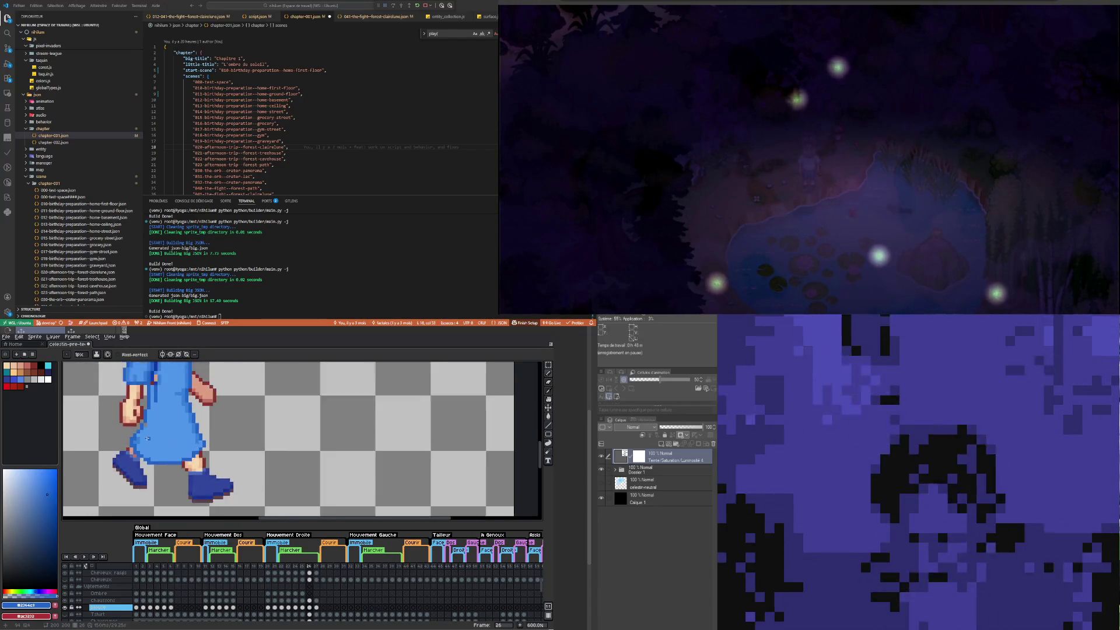
{"action": "scroll", "coordinate": [147, 438], "scroll_direction": "down", "scroll_amount": 1}
{"action": "scroll", "coordinate": [156, 419], "scroll_direction": "up", "scroll_amount": 1}
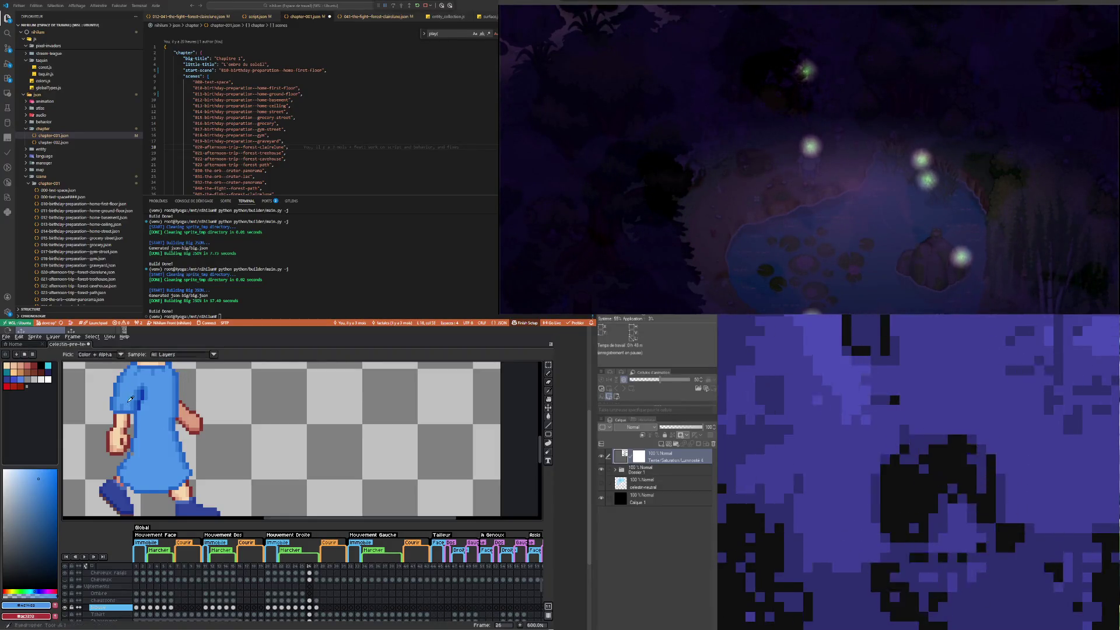
Step: Shade the shirt with its dark and lighter blues, undoing one unwanted stroke
{"action": "left_click", "coordinate": [139, 407], "text": "alt"}
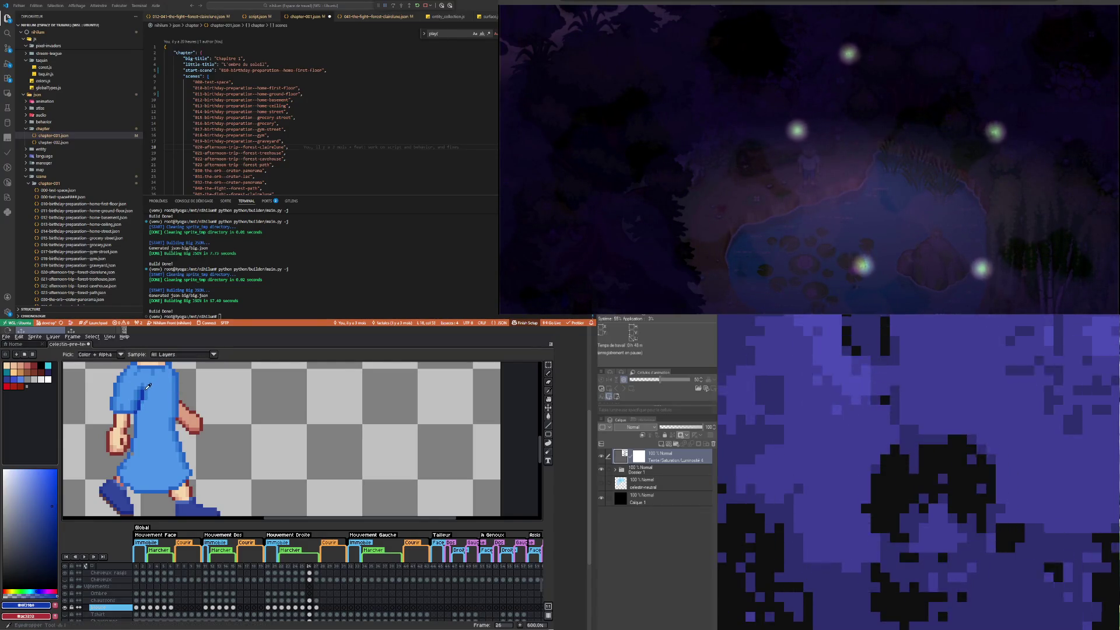
{"action": "left_click", "coordinate": [147, 390], "text": "alt"}
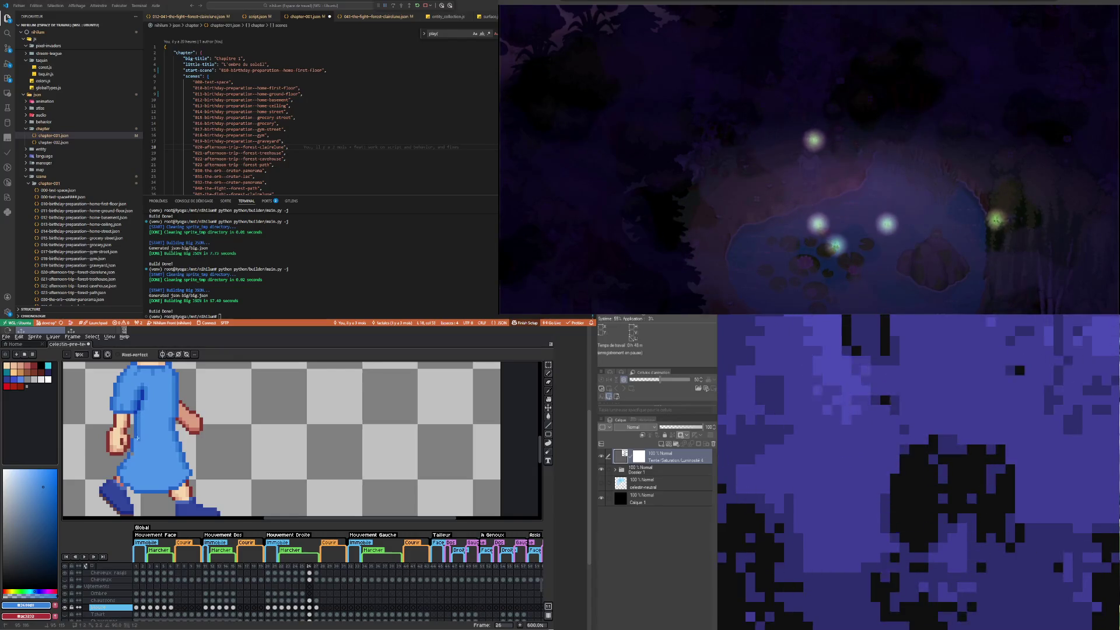
{"action": "key", "text": "ctrl+z"}
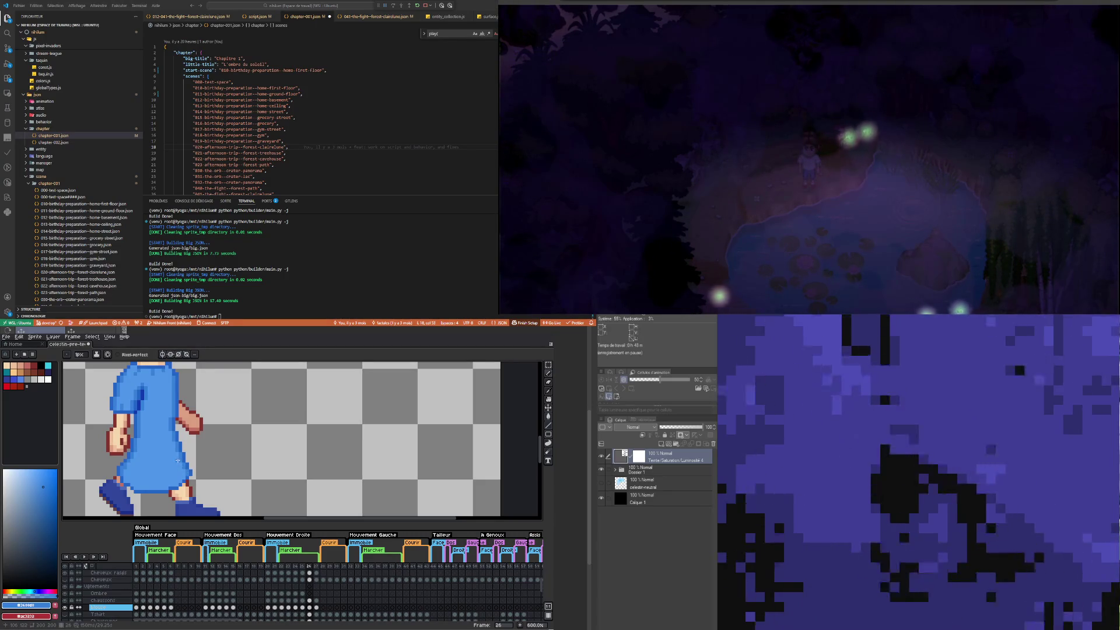
{"action": "scroll", "coordinate": [176, 440], "scroll_direction": "down", "scroll_amount": 2}
Step: Make a rectangular selection around the boy's neck, then drop it
{"action": "scroll", "coordinate": [169, 440], "scroll_direction": "up", "scroll_amount": 2}
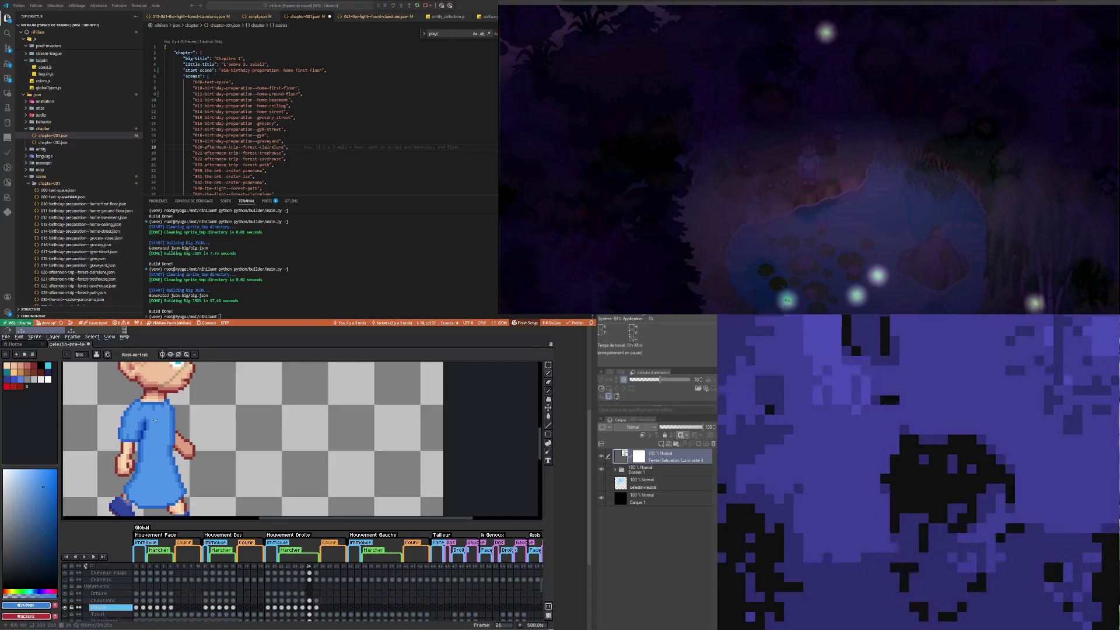
{"action": "scroll", "coordinate": [154, 420], "scroll_direction": "down", "scroll_amount": 2}
{"action": "scroll", "coordinate": [155, 420], "scroll_direction": "up", "scroll_amount": 2}
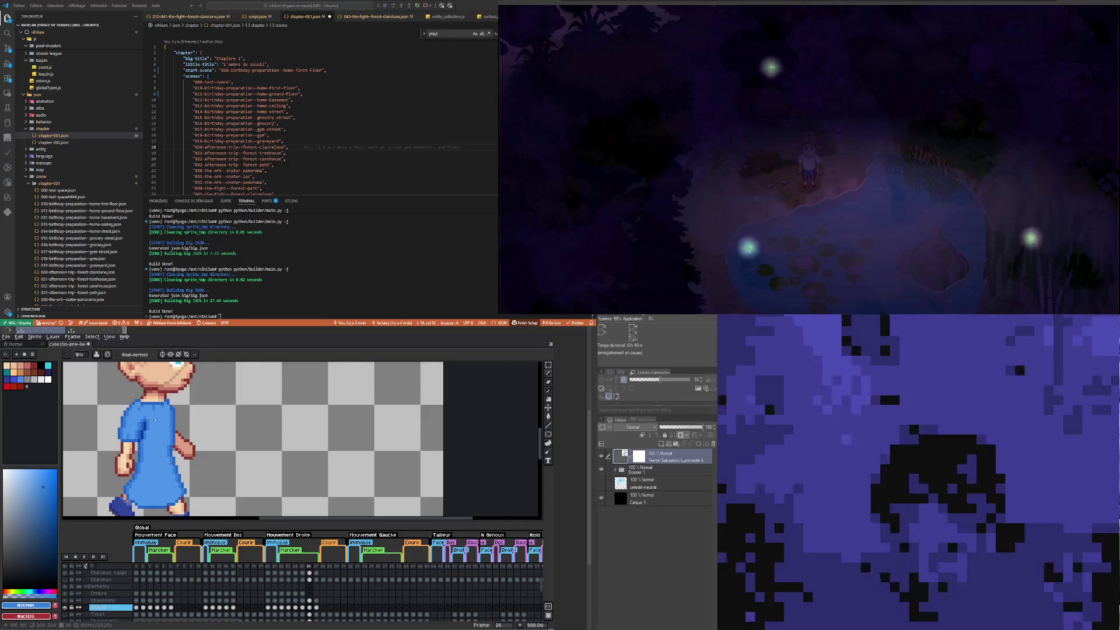
{"action": "key", "text": "m"}
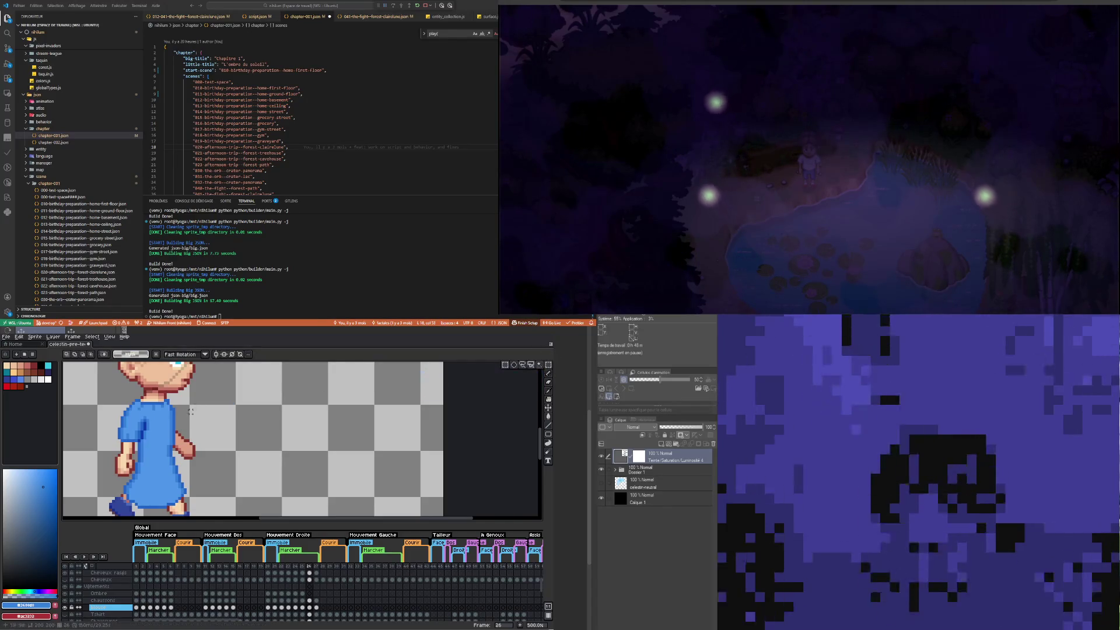
{"action": "scroll", "coordinate": [116, 399], "scroll_direction": "up", "scroll_amount": 2}
{"action": "left_click_drag", "start_coordinate": [112, 396], "coordinate": [156, 421]}
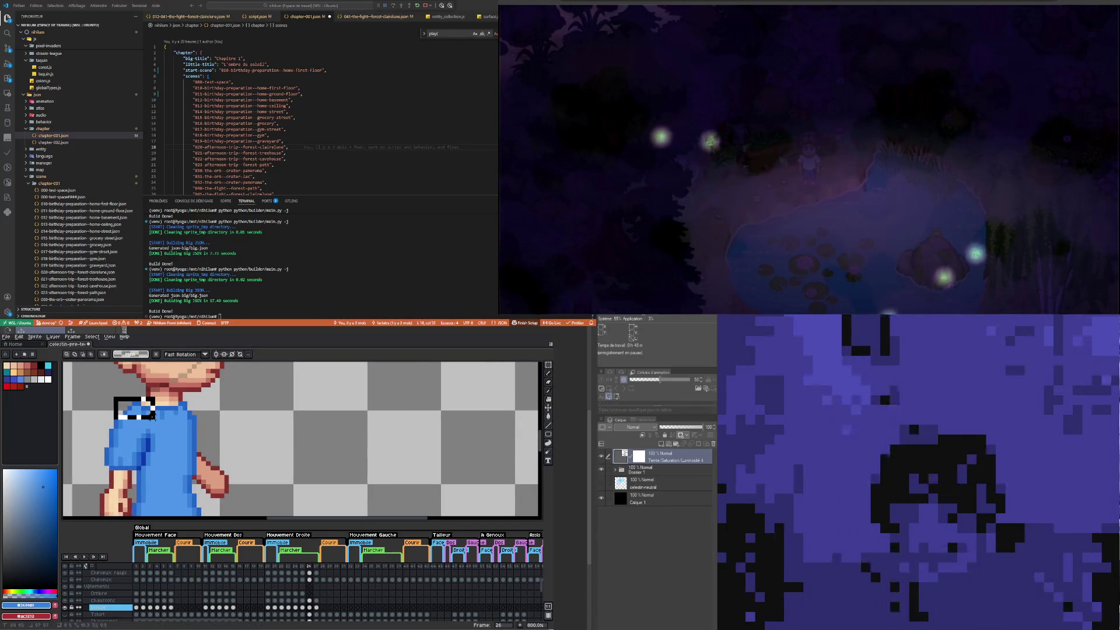
{"action": "left_click", "coordinate": [249, 421]}
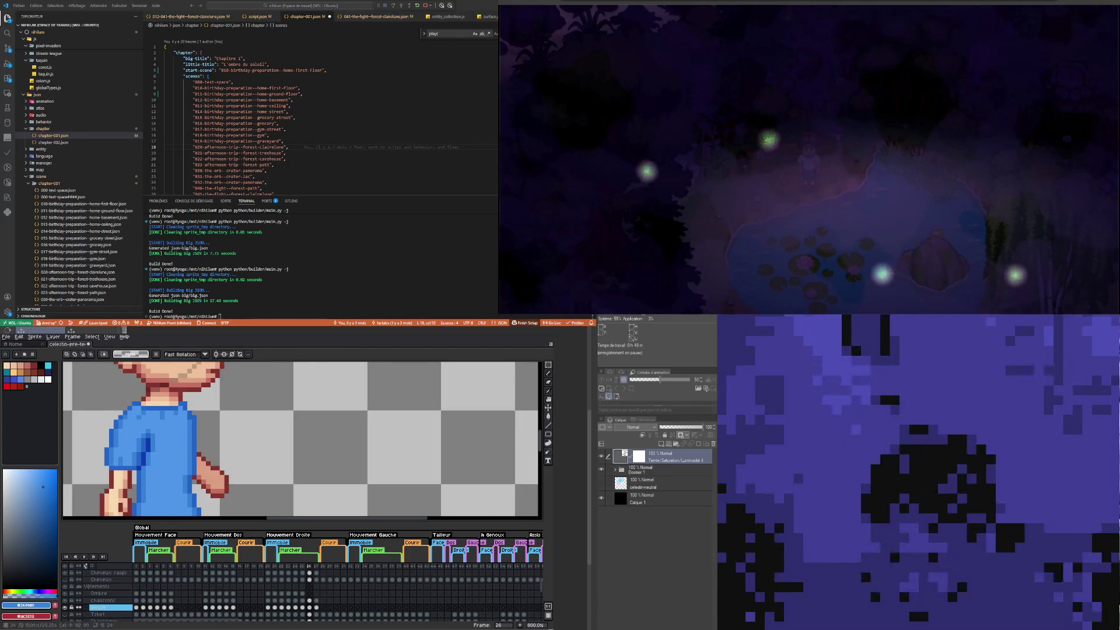
Step: Stop the walk animation and return to the Blouse cel of frame 26
{"action": "scroll", "coordinate": [224, 453], "scroll_direction": "down", "scroll_amount": 1}
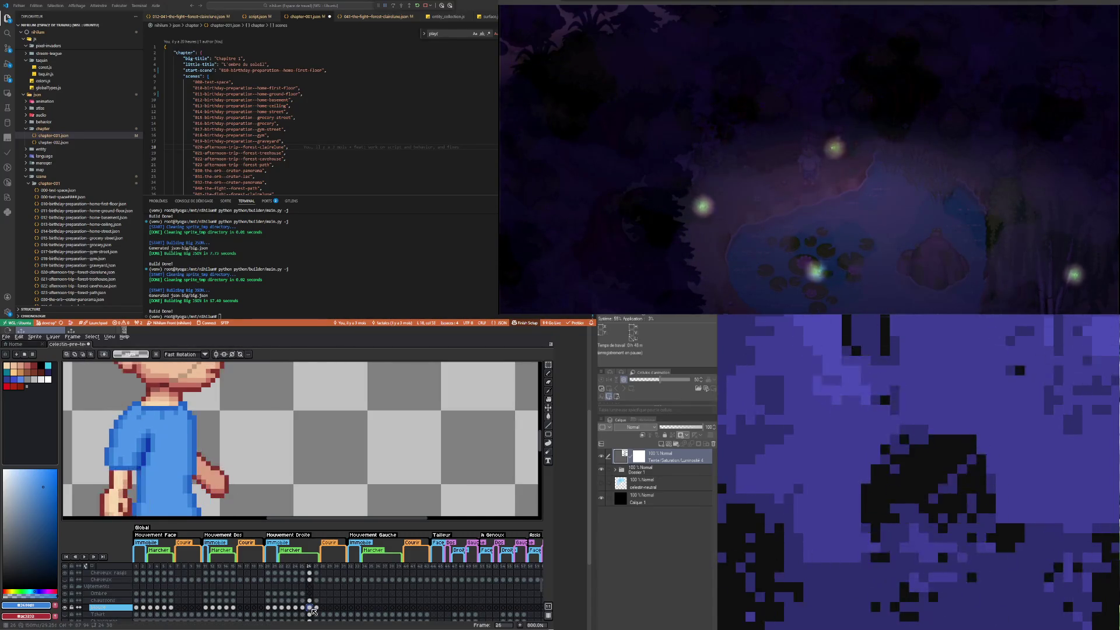
{"action": "scroll", "coordinate": [225, 453], "scroll_direction": "down", "scroll_amount": 1}
{"action": "scroll", "coordinate": [225, 453], "scroll_direction": "down", "scroll_amount": 2}
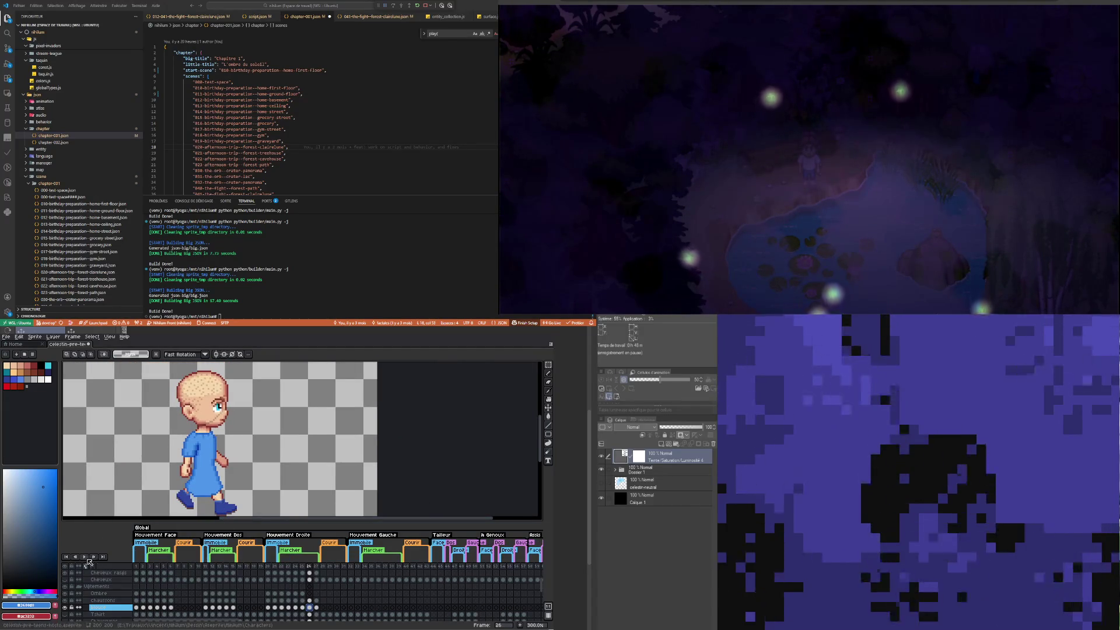
{"action": "left_click", "coordinate": [86, 557]}
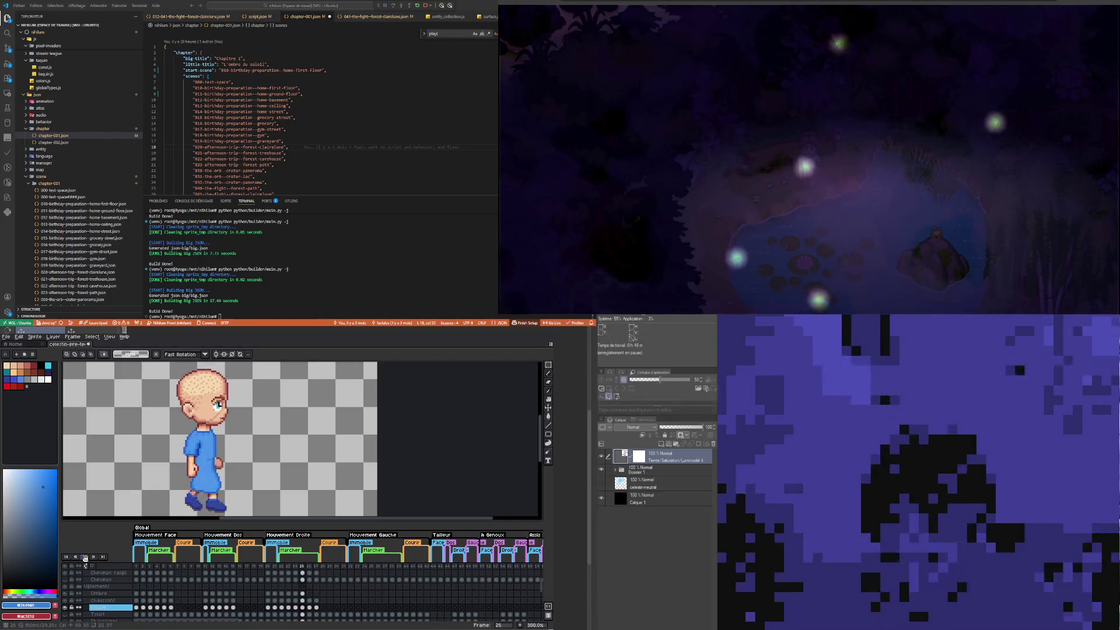
{"action": "left_click", "coordinate": [85, 557]}
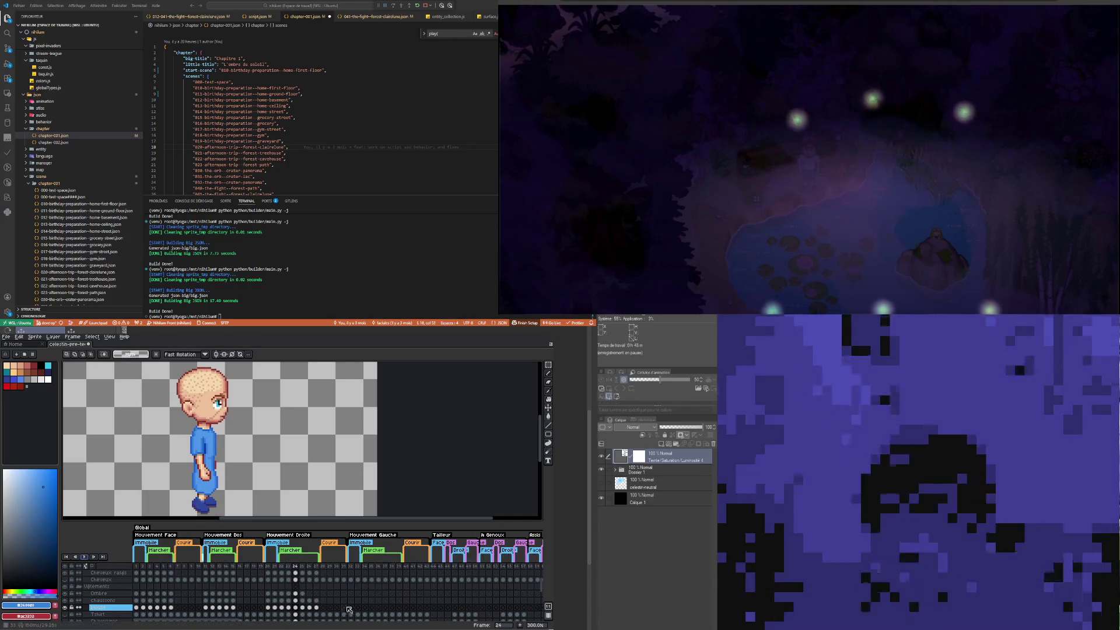
{"action": "left_click", "coordinate": [311, 607]}
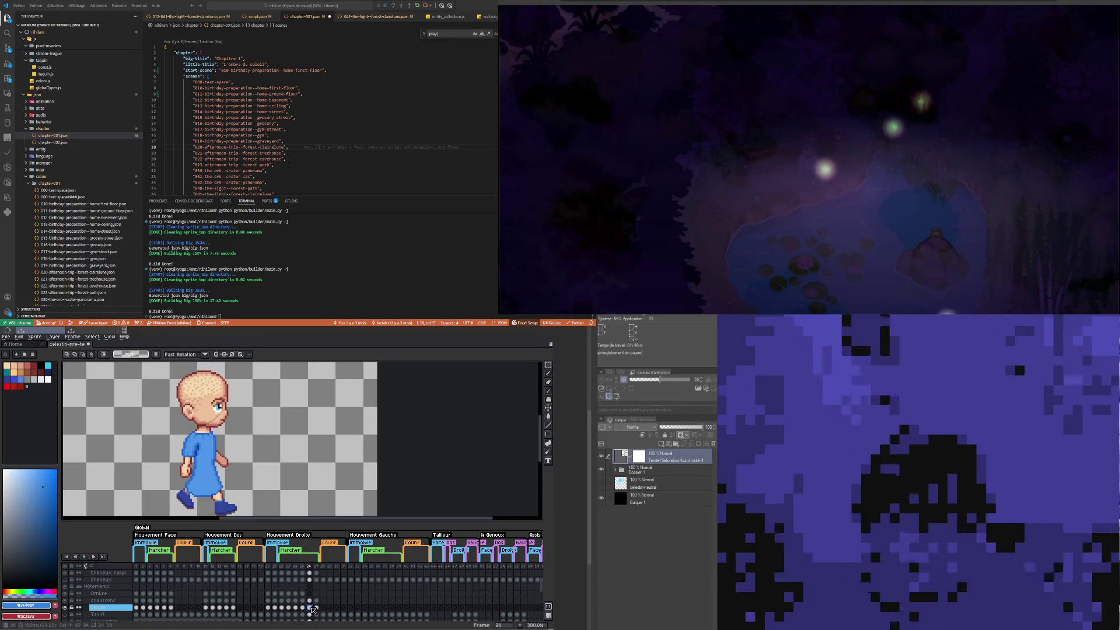
Step: Zoom in and repaint the shirt and arm pixels with the Pencil
{"action": "scroll", "coordinate": [219, 444], "scroll_direction": "up", "scroll_amount": 6}
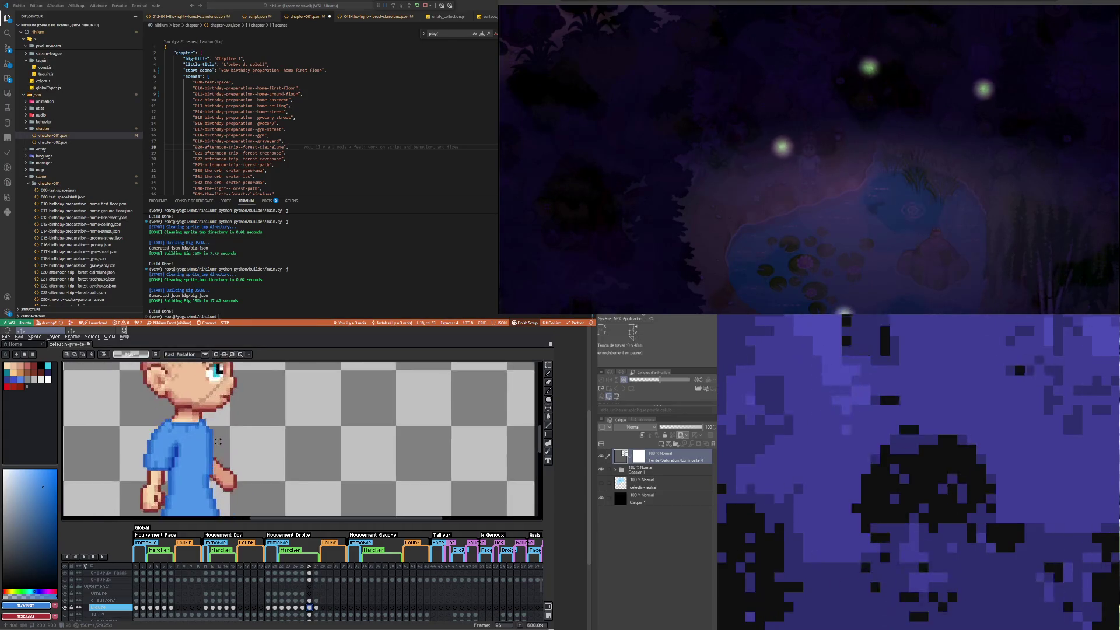
{"action": "key", "text": "b"}
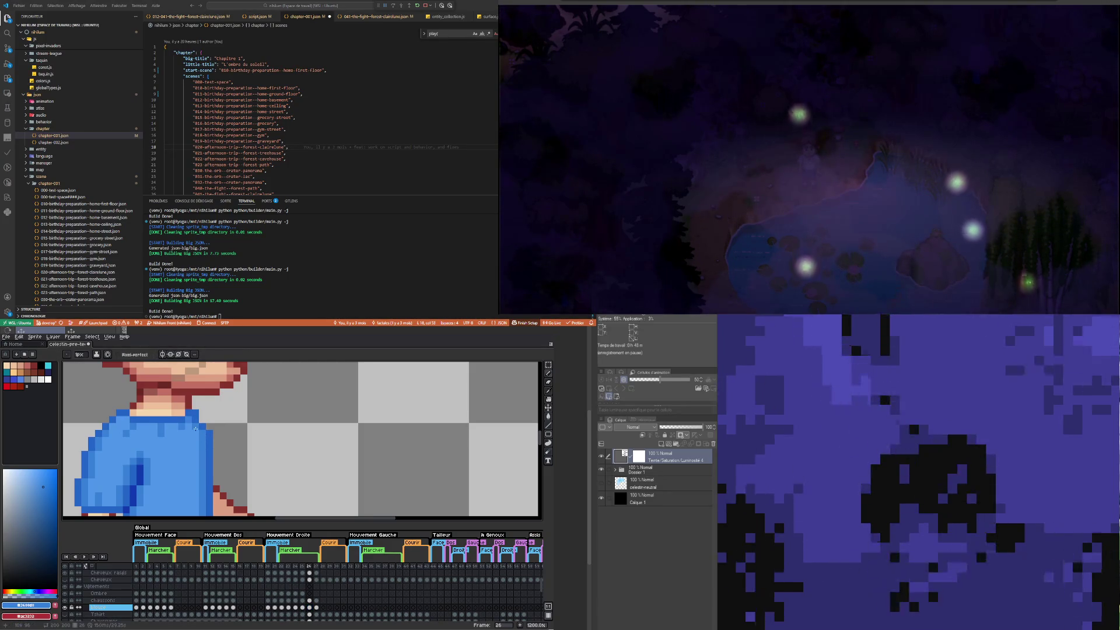
{"action": "scroll", "coordinate": [195, 429], "scroll_direction": "down", "scroll_amount": 6}
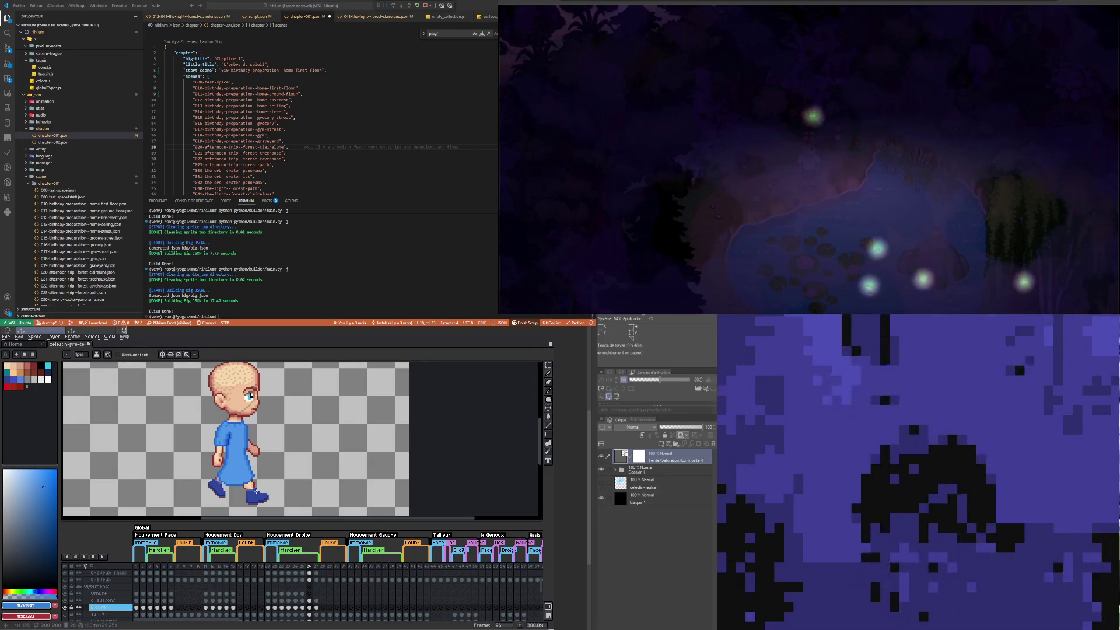
{"action": "scroll", "coordinate": [254, 477], "scroll_direction": "up", "scroll_amount": 2}
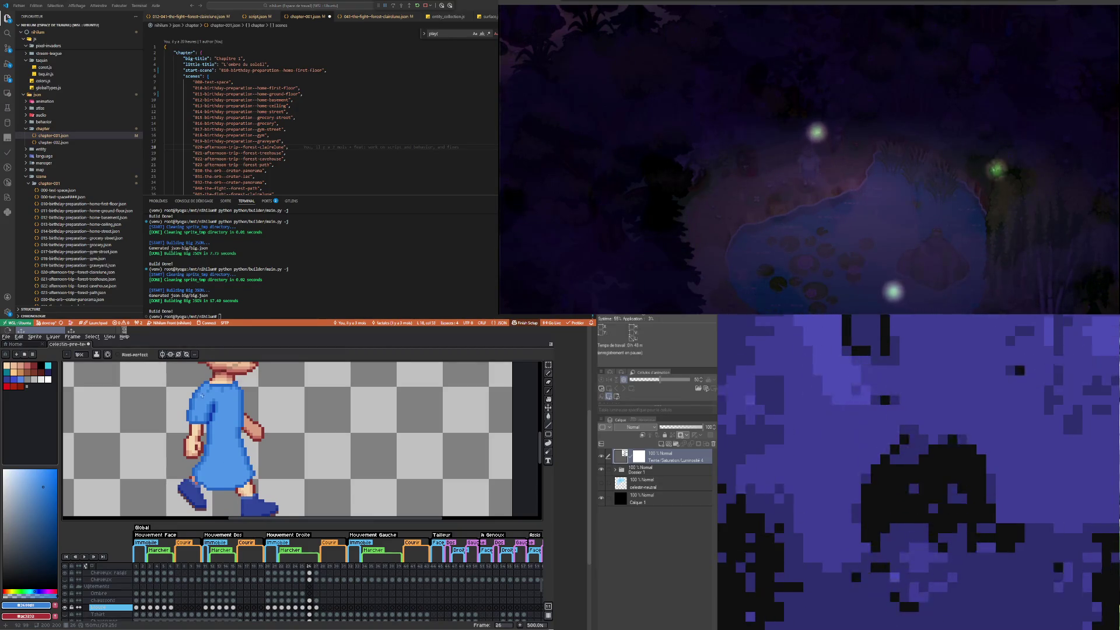
{"action": "scroll", "coordinate": [207, 405], "scroll_direction": "up", "scroll_amount": 3}
{"action": "scroll", "coordinate": [212, 429], "scroll_direction": "down", "scroll_amount": 4}
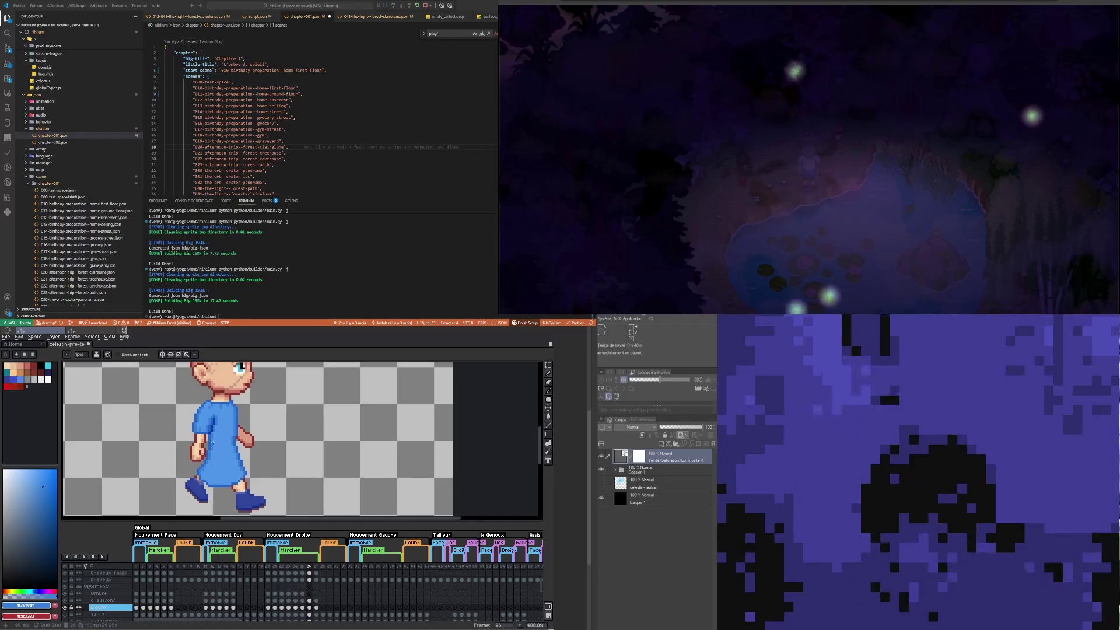
{"action": "scroll", "coordinate": [212, 442], "scroll_direction": "up", "scroll_amount": 5}
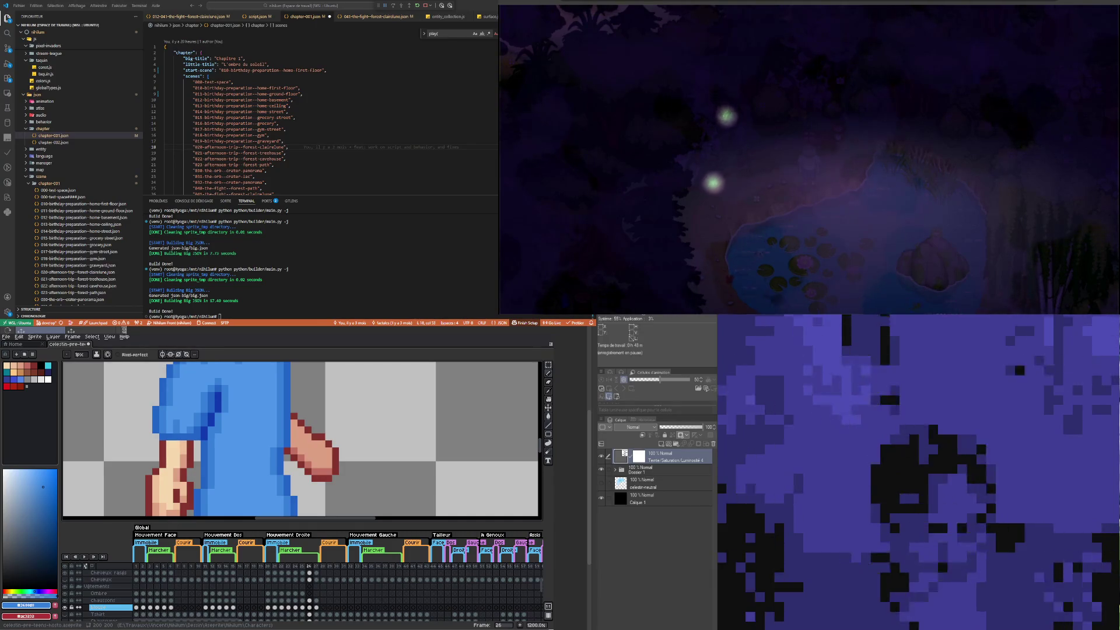
{"action": "scroll", "coordinate": [302, 439], "scroll_direction": "down", "scroll_amount": 6}
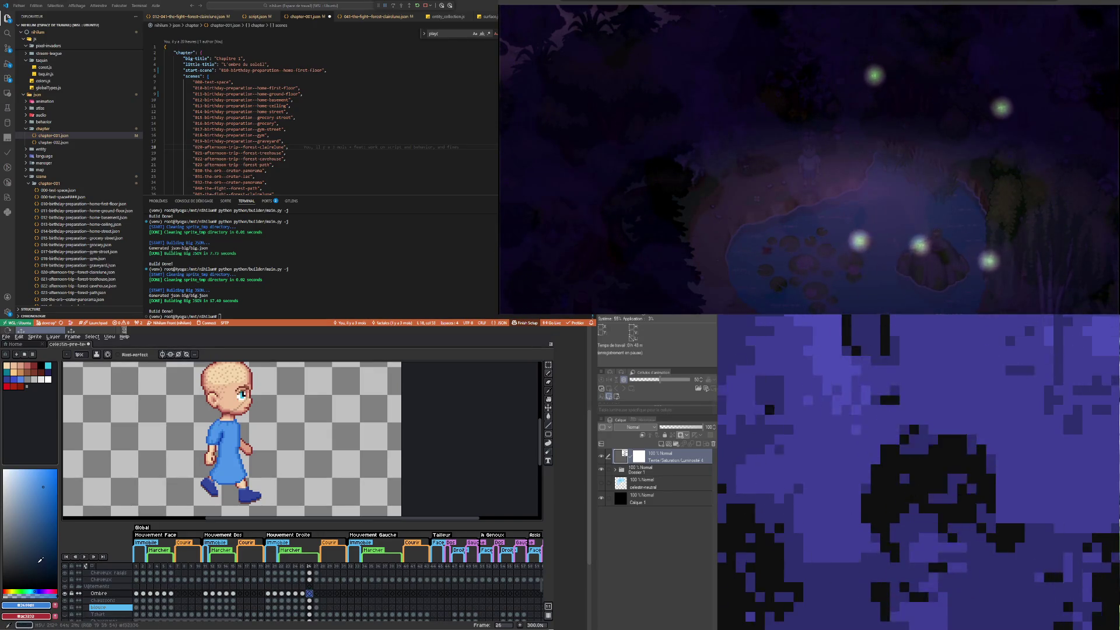
Step: Compare with frame 25, then nudge the shirt's lower edge up one pixel on frame 26
{"action": "left_click", "coordinate": [302, 594]}
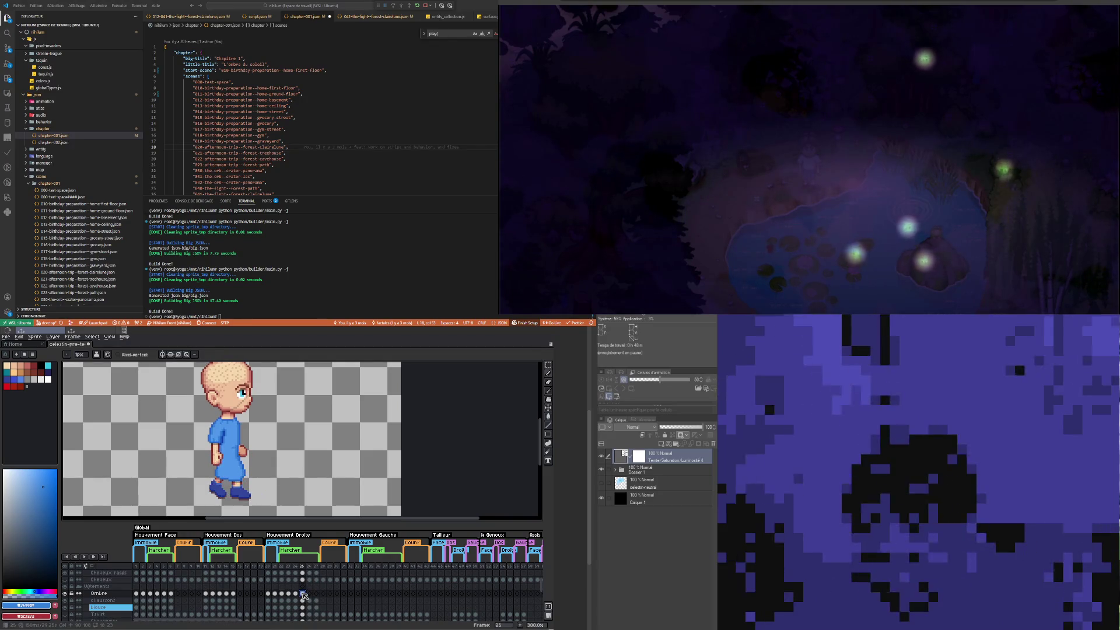
{"action": "left_click", "coordinate": [309, 594]}
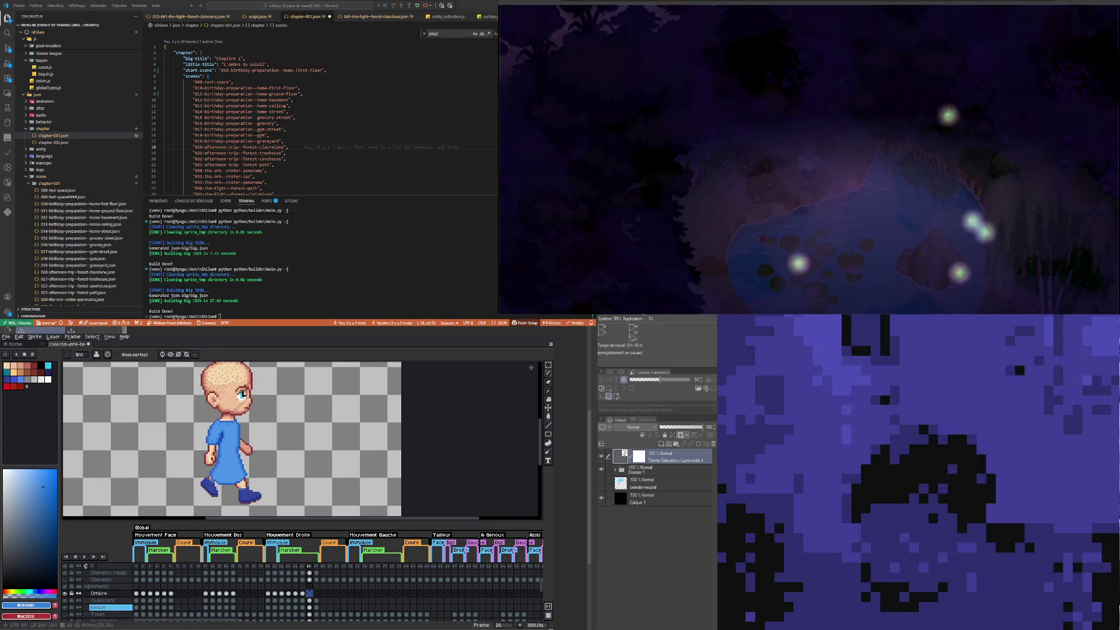
{"action": "left_click", "coordinate": [548, 364]}
{"action": "left_click_drag", "start_coordinate": [196, 491], "coordinate": [277, 460]}
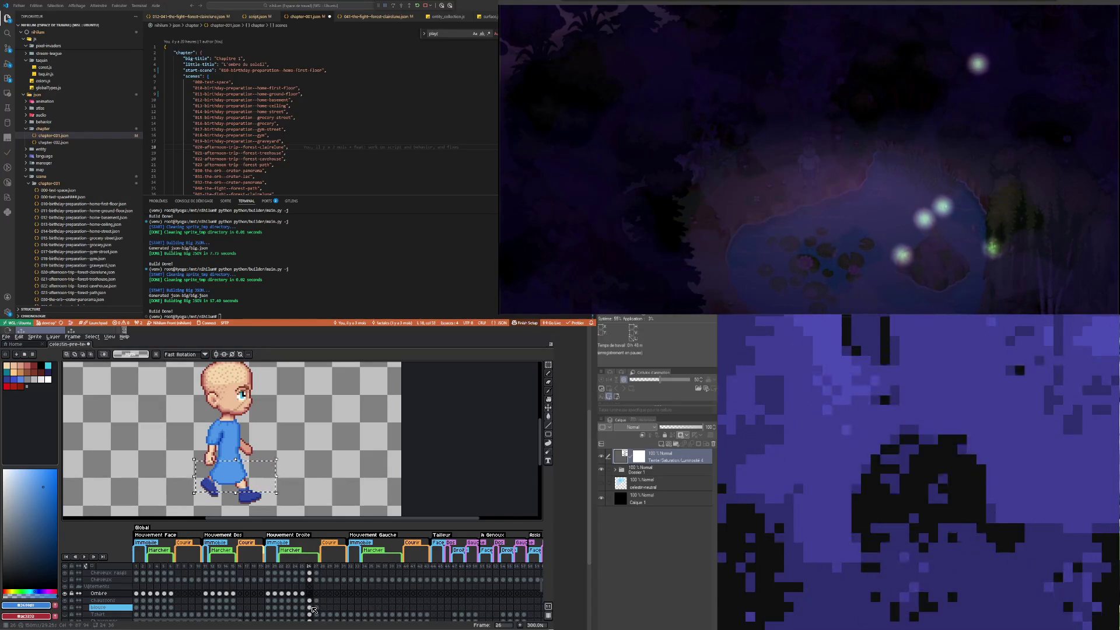
{"action": "left_click", "coordinate": [310, 607]}
{"action": "key", "text": "Up"}
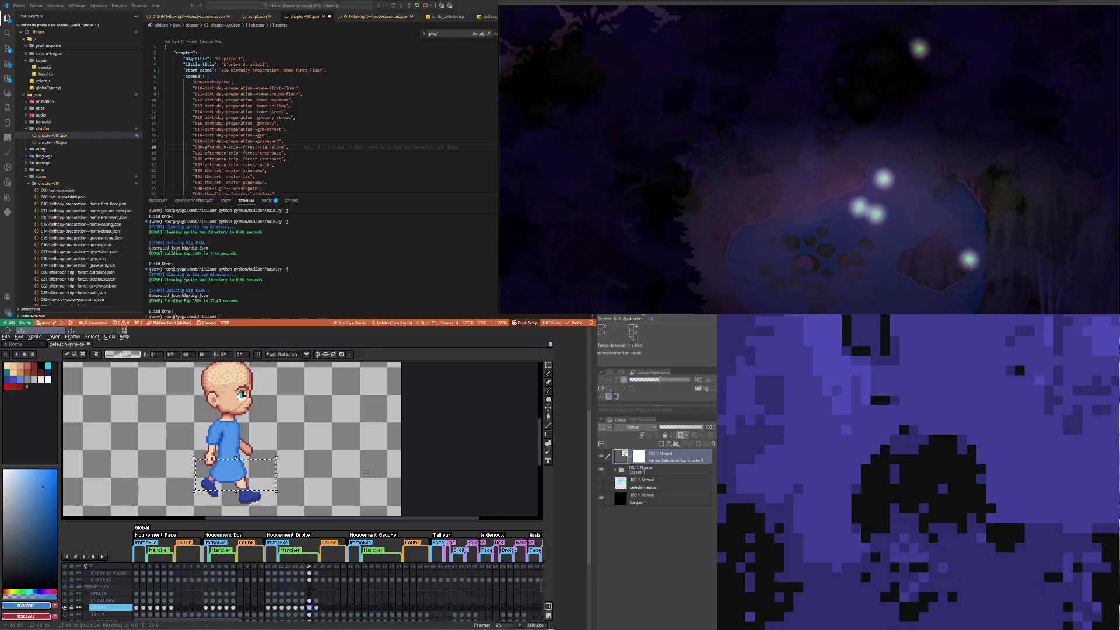
{"action": "left_click", "coordinate": [267, 501]}
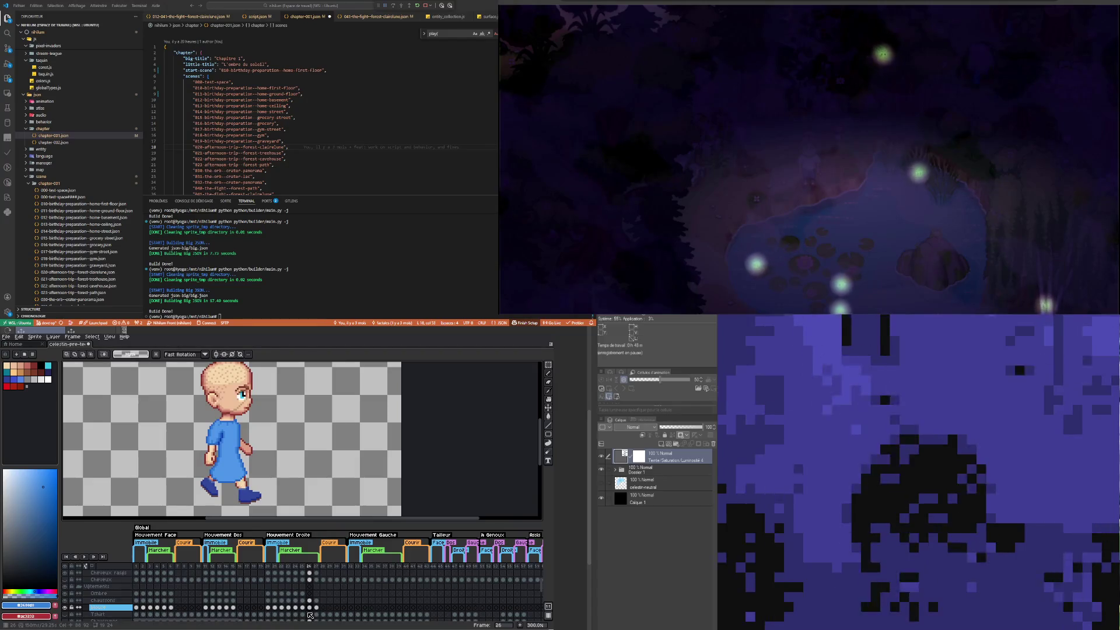
Step: Pick black on the Ombre shadow layer at frame 26 and ready the Pencil
{"action": "left_click", "coordinate": [310, 594]}
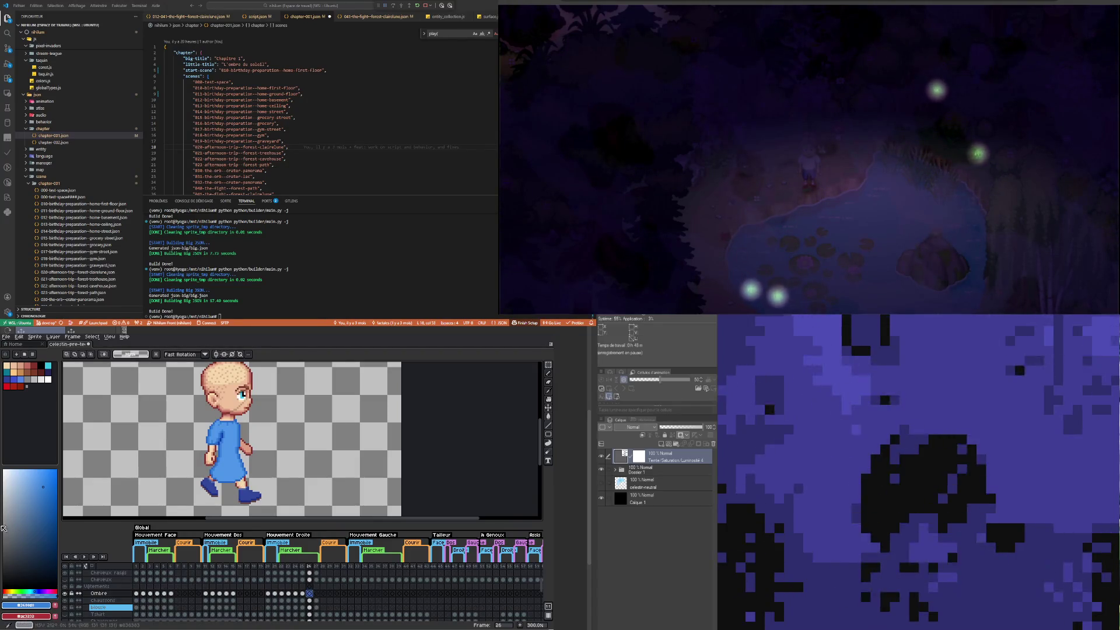
{"action": "left_click_drag", "start_coordinate": [53, 583], "coordinate": [63, 601]}
{"action": "key", "text": "b"}
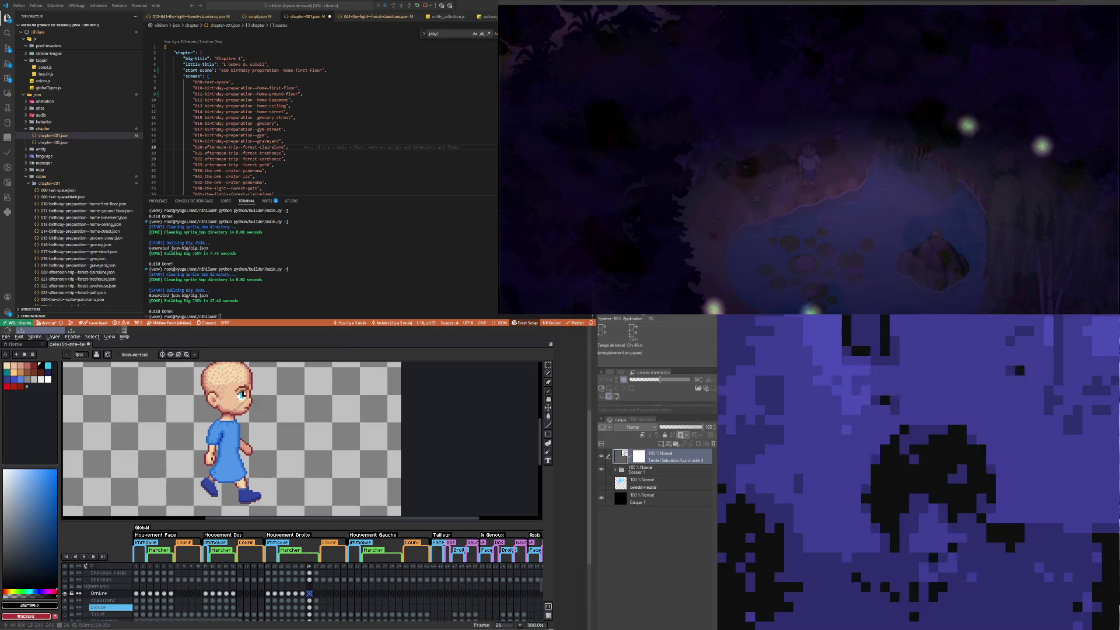
{"action": "scroll", "coordinate": [230, 477], "scroll_direction": "up", "scroll_amount": 3}
{"action": "scroll", "coordinate": [196, 498], "scroll_direction": "up", "scroll_amount": 1}
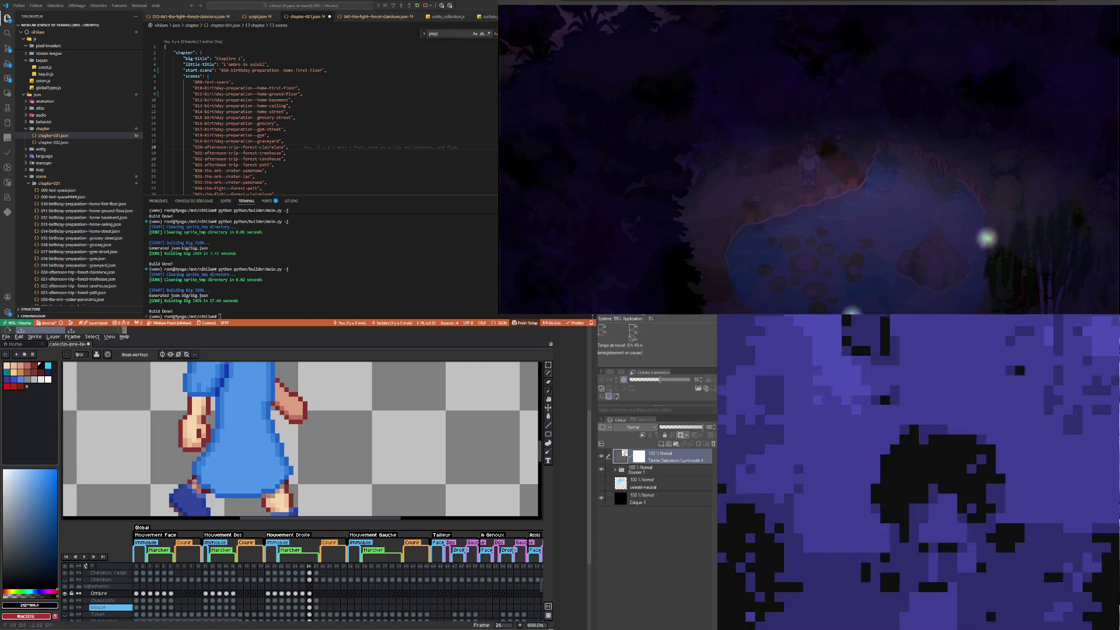
Step: Flip between frames 25 and 26 to compare the shirt, targeting frame 26's shirt layer
{"action": "scroll", "coordinate": [235, 469], "scroll_direction": "down", "scroll_amount": 3}
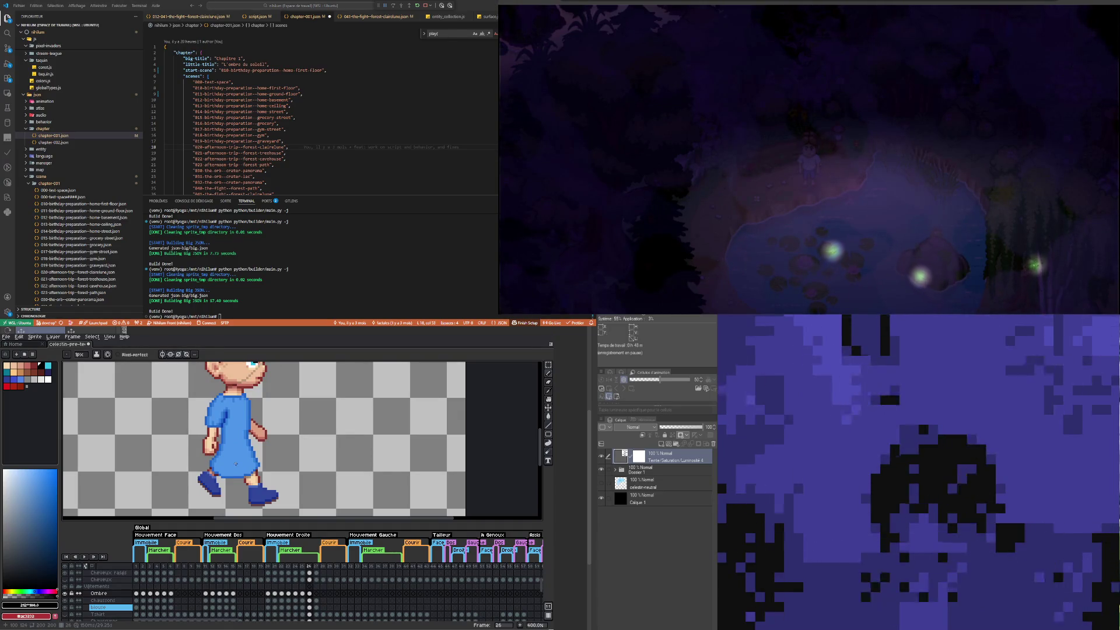
{"action": "scroll", "coordinate": [236, 459], "scroll_direction": "down", "scroll_amount": 1}
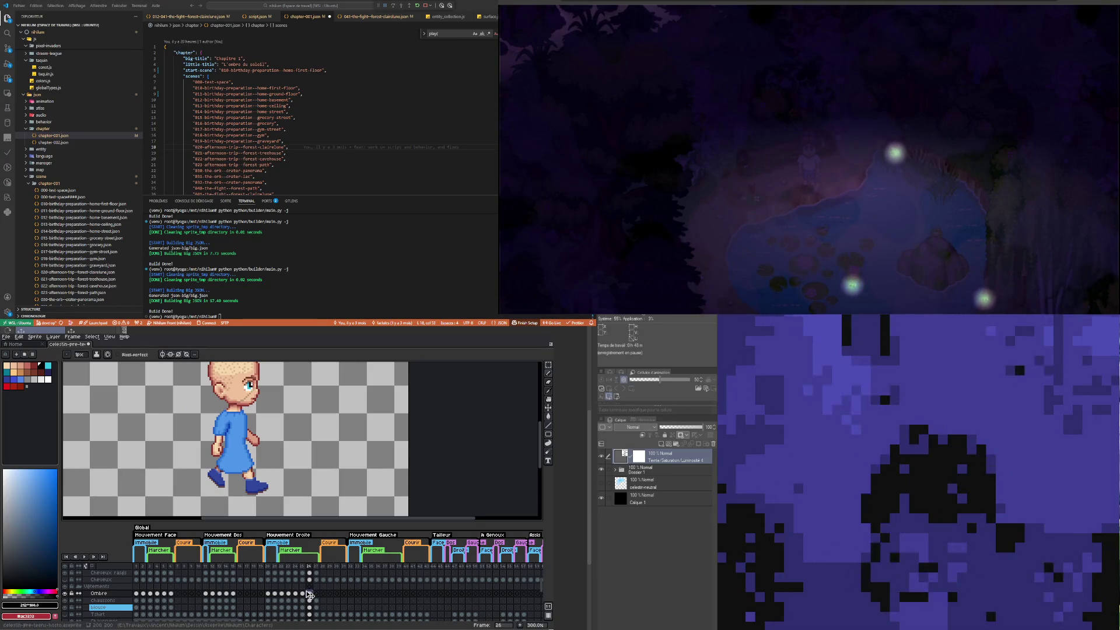
{"action": "left_click", "coordinate": [302, 594]}
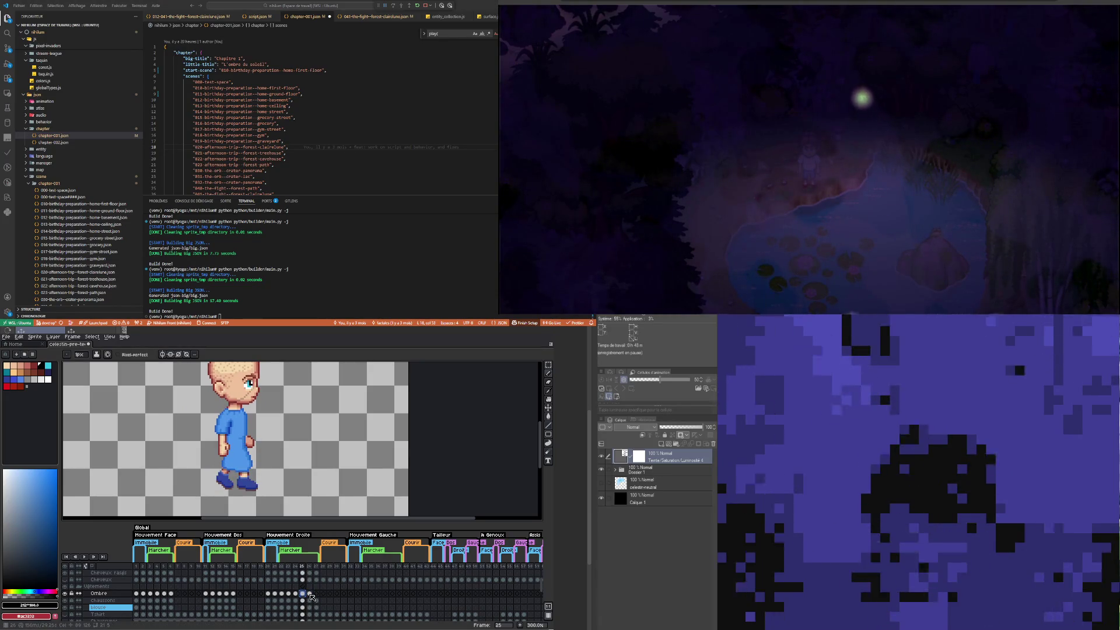
{"action": "left_click", "coordinate": [309, 593]}
{"action": "scroll", "coordinate": [230, 402], "scroll_direction": "up", "scroll_amount": 3}
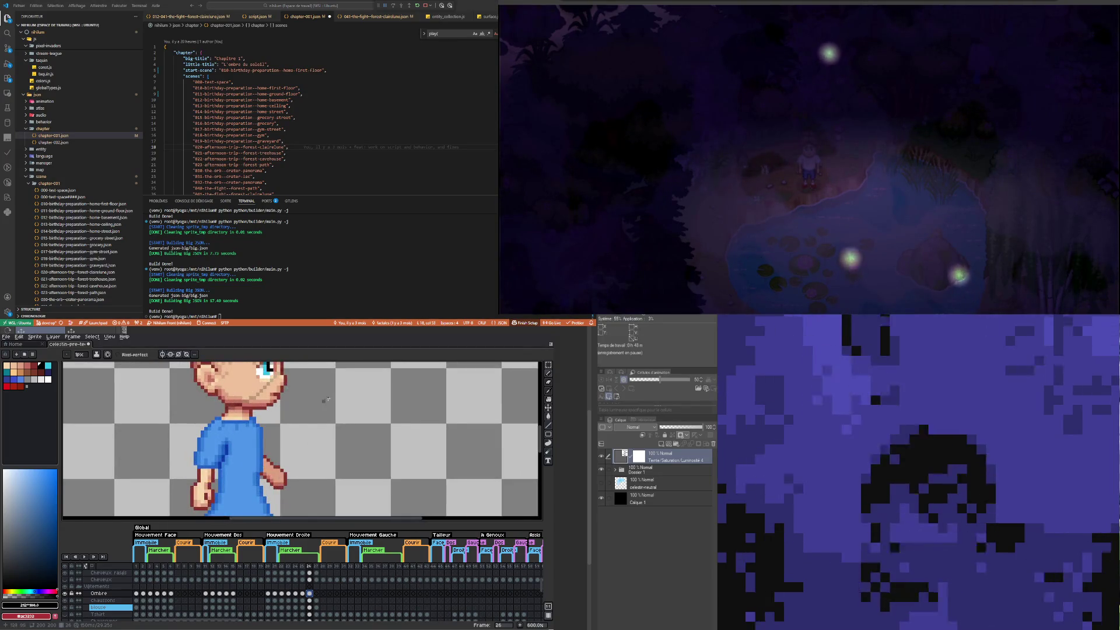
{"action": "left_click", "coordinate": [550, 365]}
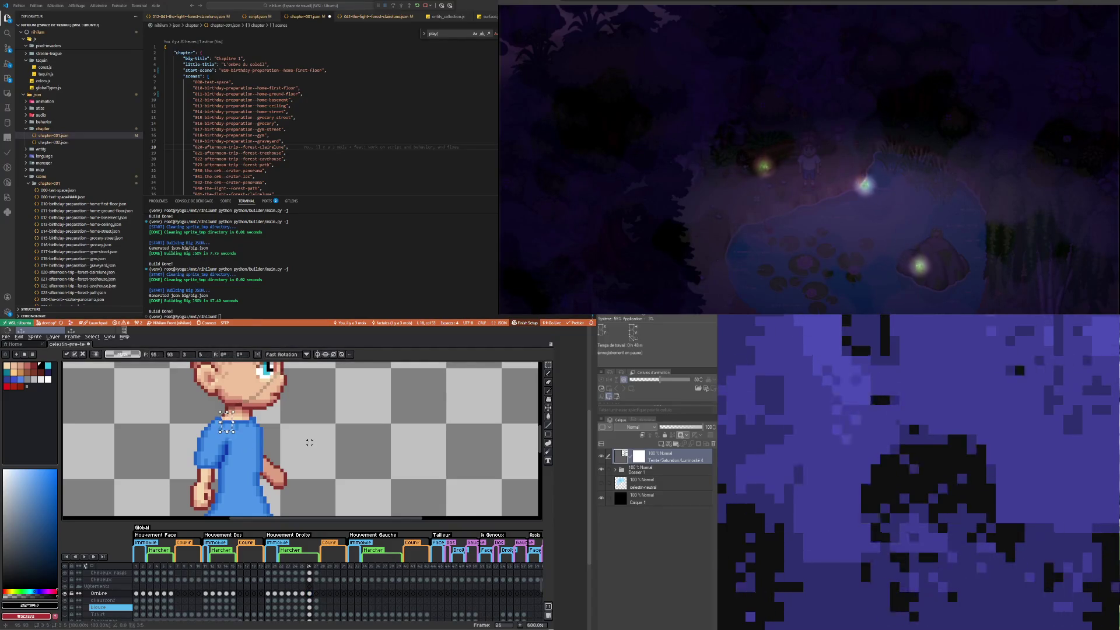
{"action": "scroll", "coordinate": [318, 605], "scroll_direction": "down", "scroll_amount": 2}
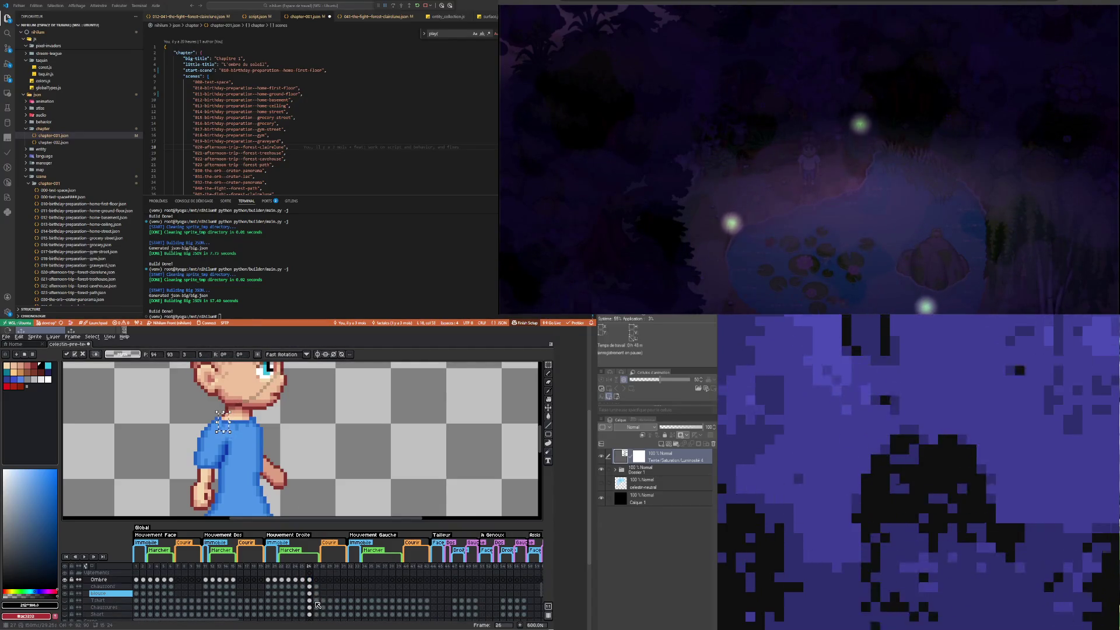
{"action": "left_click", "coordinate": [309, 594]}
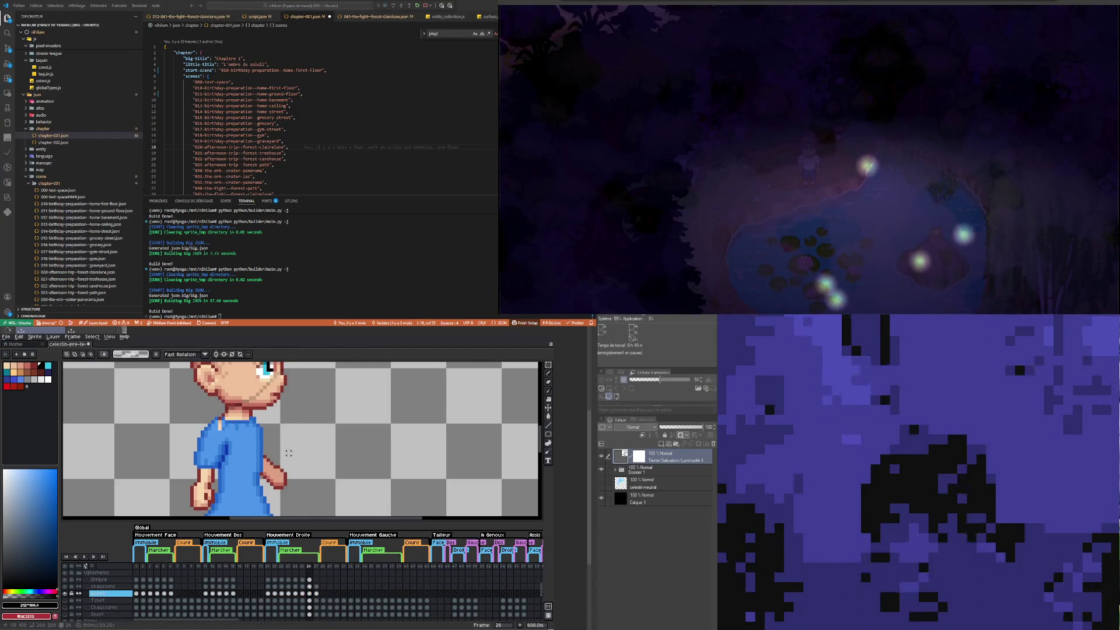
Step: Fix the shirt folds on frame 26's Blouse cel, then move to frame 27's Blouse cel
{"action": "scroll", "coordinate": [231, 424], "scroll_direction": "up", "scroll_amount": 3}
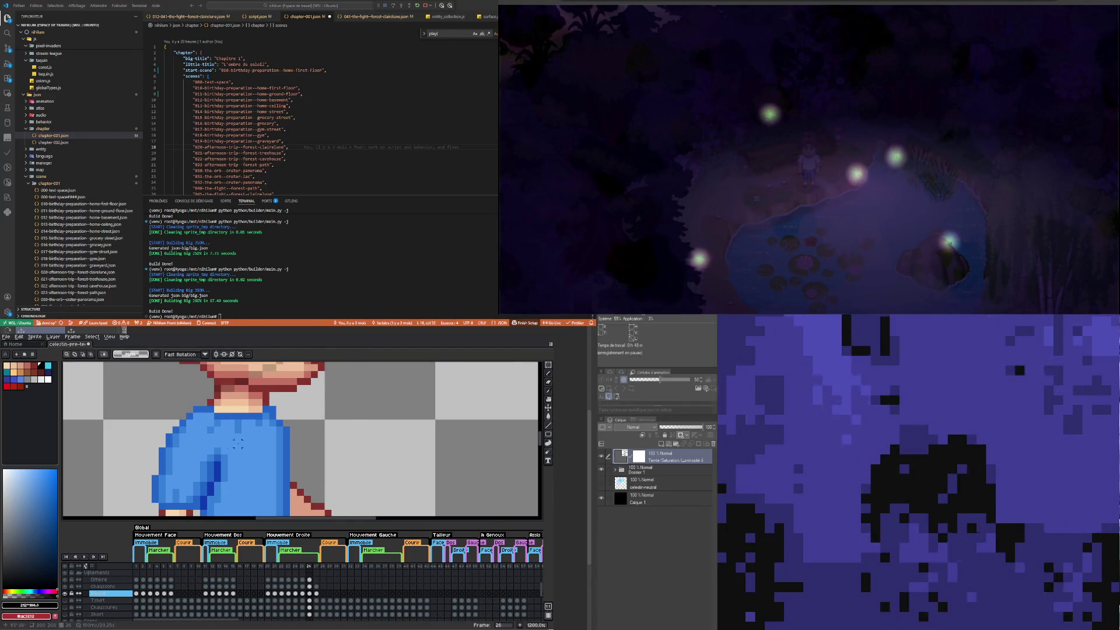
{"action": "scroll", "coordinate": [244, 445], "scroll_direction": "down", "scroll_amount": 4}
{"action": "scroll", "coordinate": [233, 440], "scroll_direction": "down", "scroll_amount": 2}
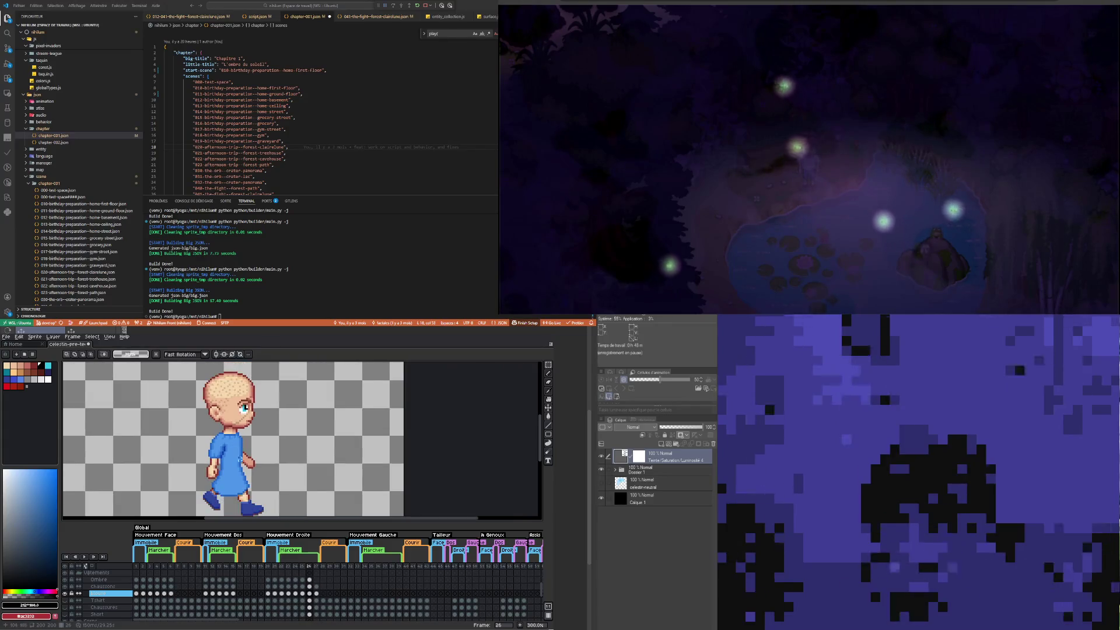
{"action": "scroll", "coordinate": [207, 447], "scroll_direction": "up", "scroll_amount": 3}
{"action": "scroll", "coordinate": [207, 447], "scroll_direction": "down", "scroll_amount": 1}
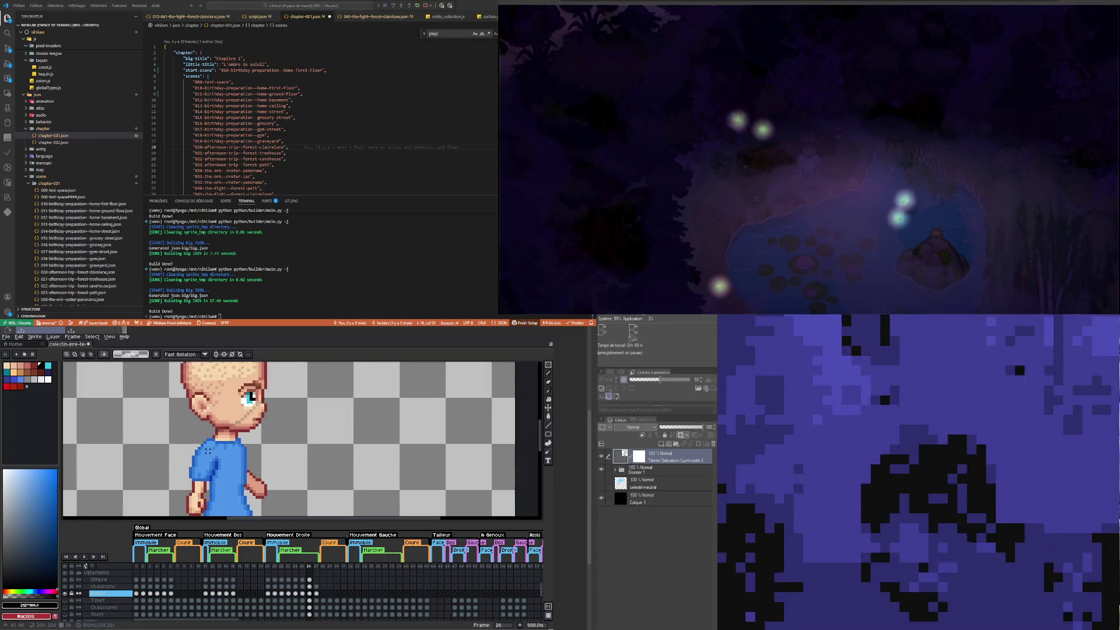
{"action": "left_click", "coordinate": [309, 594]}
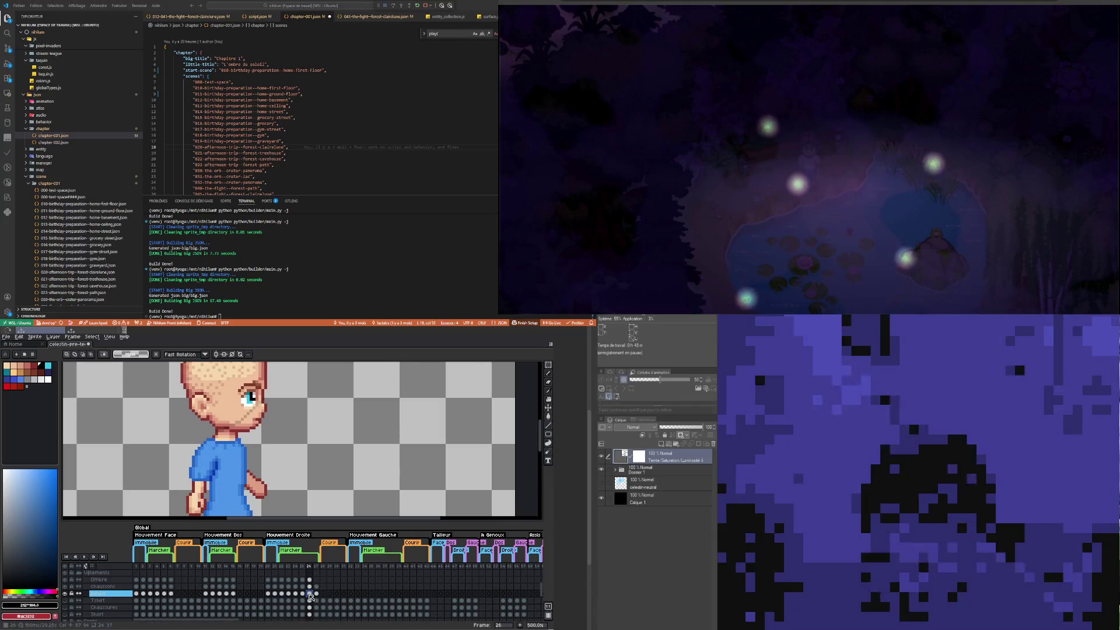
{"action": "left_click", "coordinate": [317, 594]}
{"action": "scroll", "coordinate": [263, 463], "scroll_direction": "down", "scroll_amount": 3}
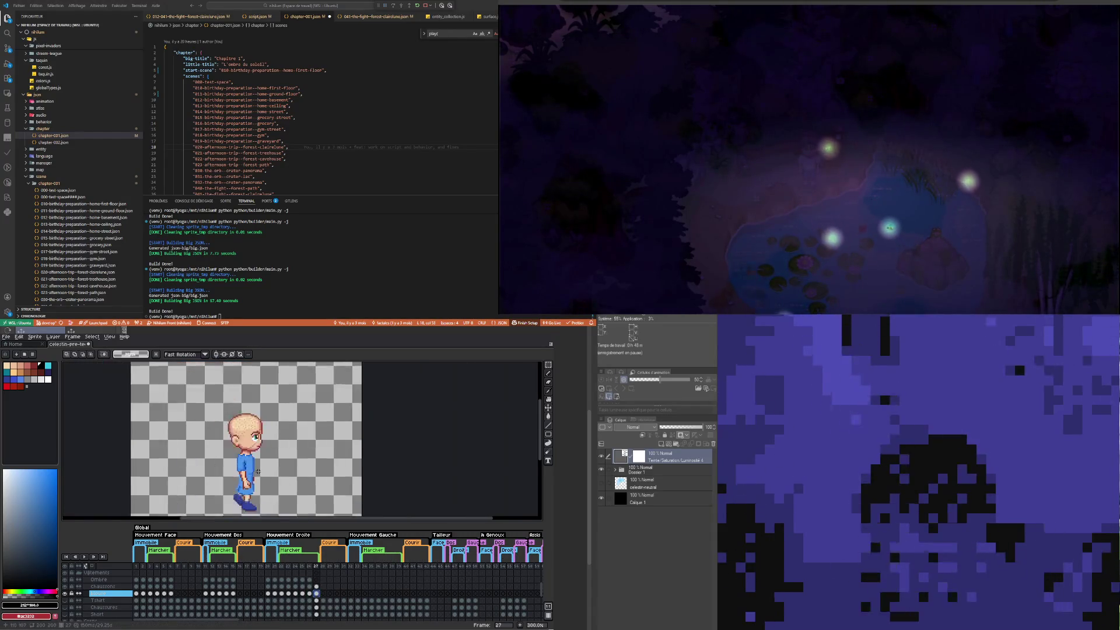
Step: Save the boy sprite file
{"action": "scroll", "coordinate": [233, 443], "scroll_direction": "up", "scroll_amount": 4}
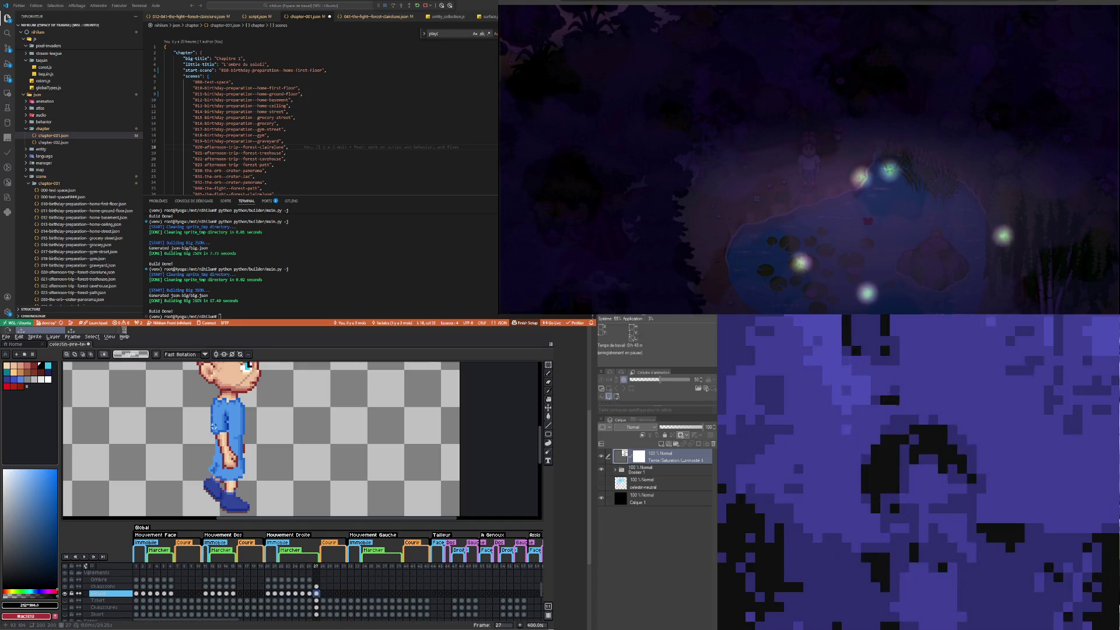
{"action": "scroll", "coordinate": [118, 380], "scroll_direction": "down", "scroll_amount": 1}
{"action": "key", "text": "ctrl+s"}
Step: Touch up shirt pixels with the light blue #4e96e6 sampled from the sprite
{"action": "left_click_drag", "start_coordinate": [236, 423], "coordinate": [216, 424]}
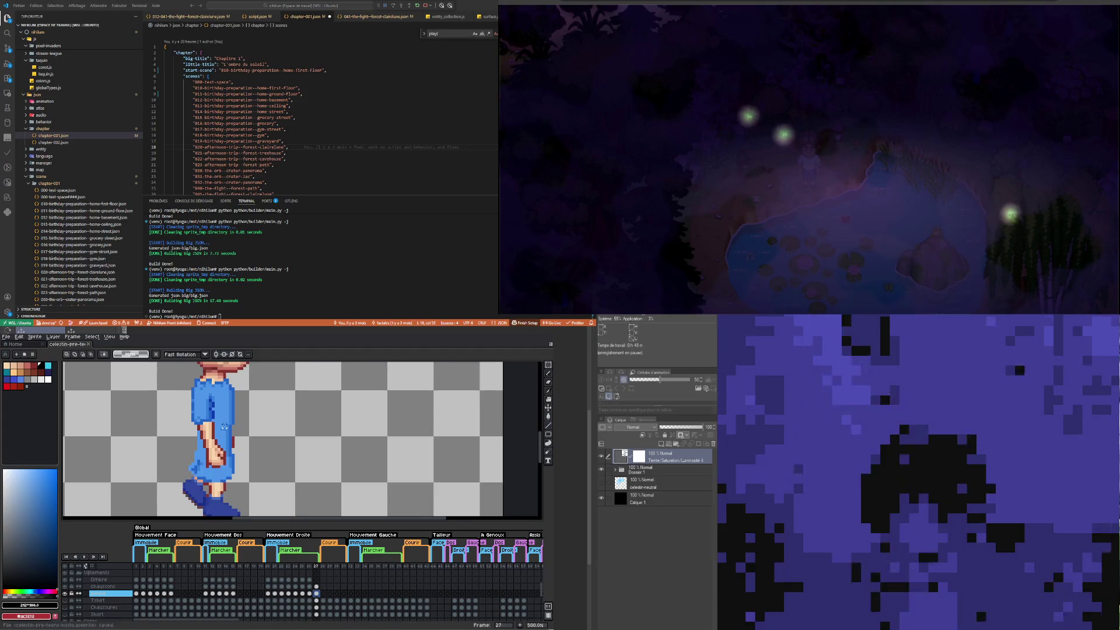
{"action": "scroll", "coordinate": [220, 436], "scroll_direction": "up", "scroll_amount": 1}
{"action": "key", "text": "i"}
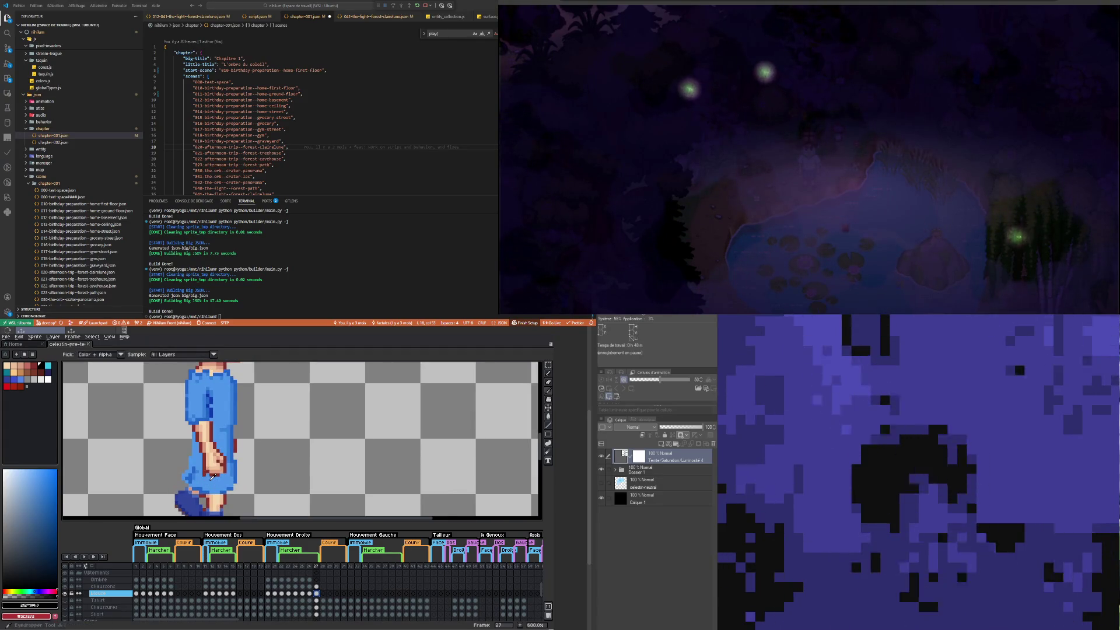
{"action": "left_click", "coordinate": [213, 474]}
{"action": "key", "text": "b"}
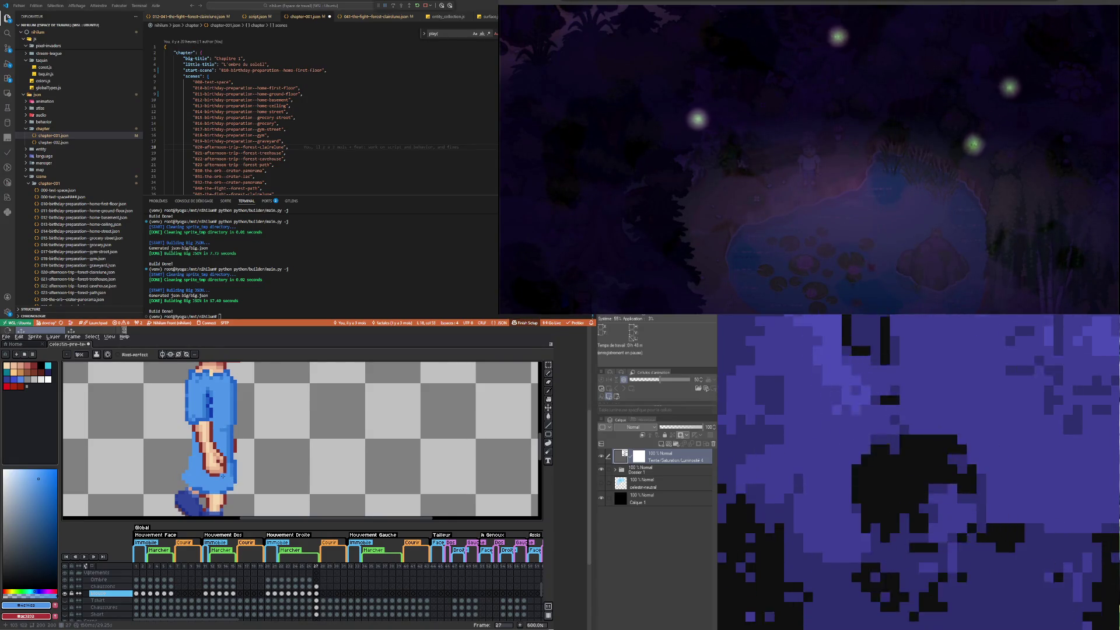
{"action": "key", "text": "b"}
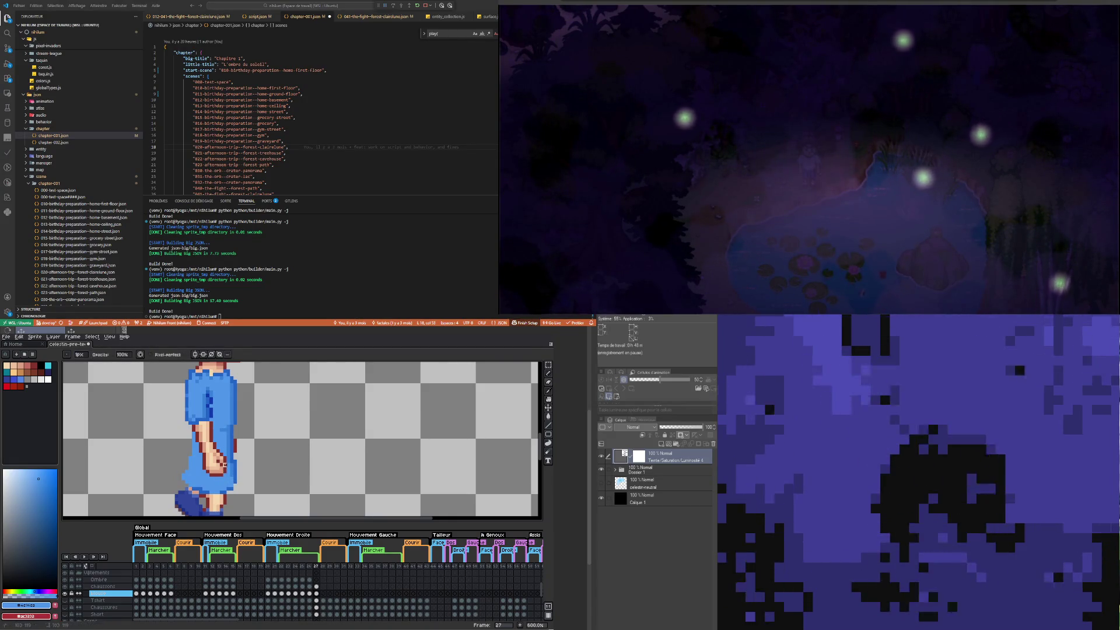
Step: Continue touching up the shirt and sleeve with the mid blue #2364c8
{"action": "key", "text": "i"}
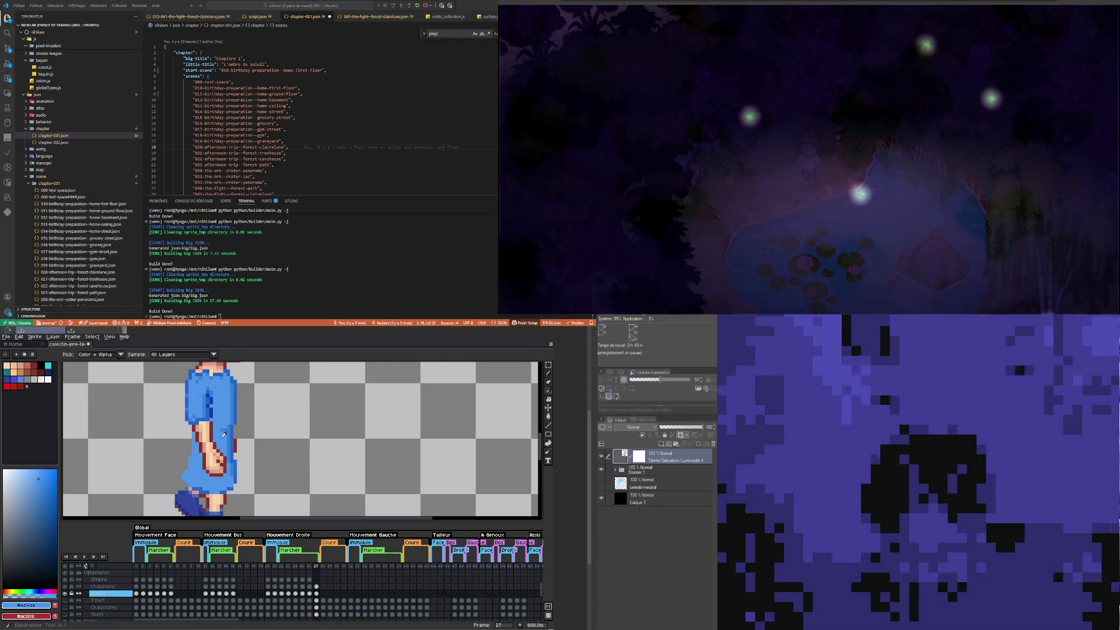
{"action": "key", "text": "b"}
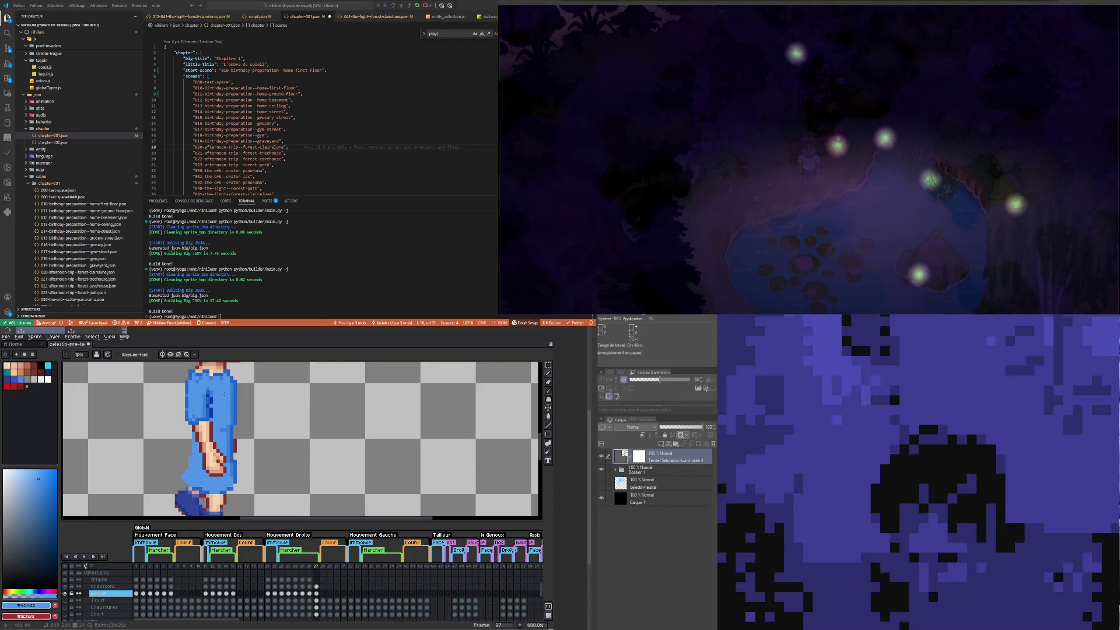
{"action": "key", "text": "i"}
{"action": "left_click", "coordinate": [188, 392]}
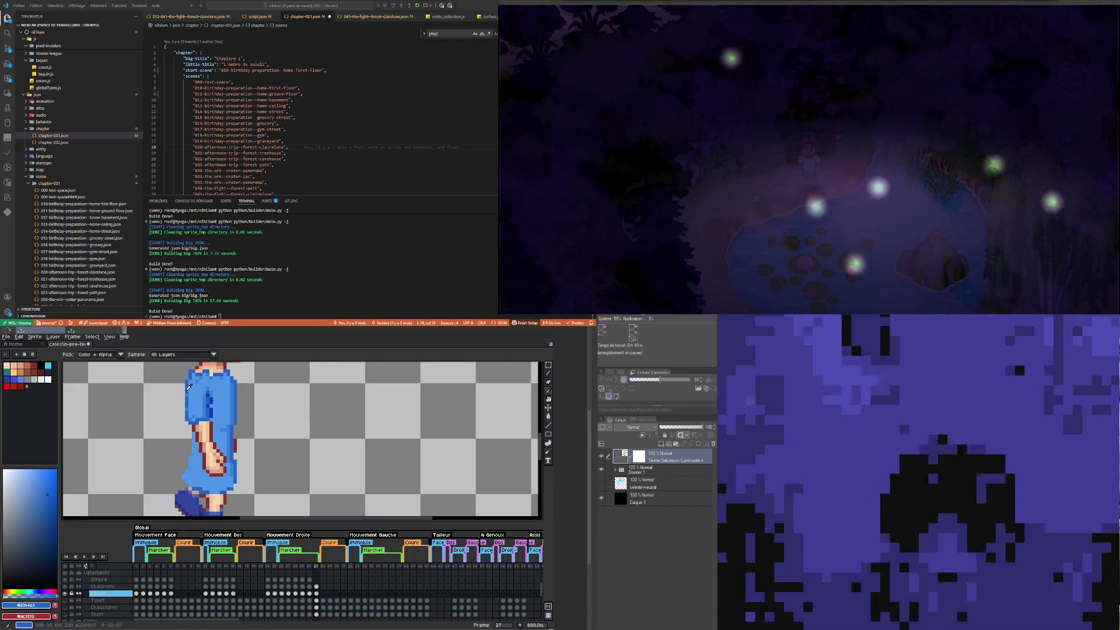
{"action": "key", "text": "b"}
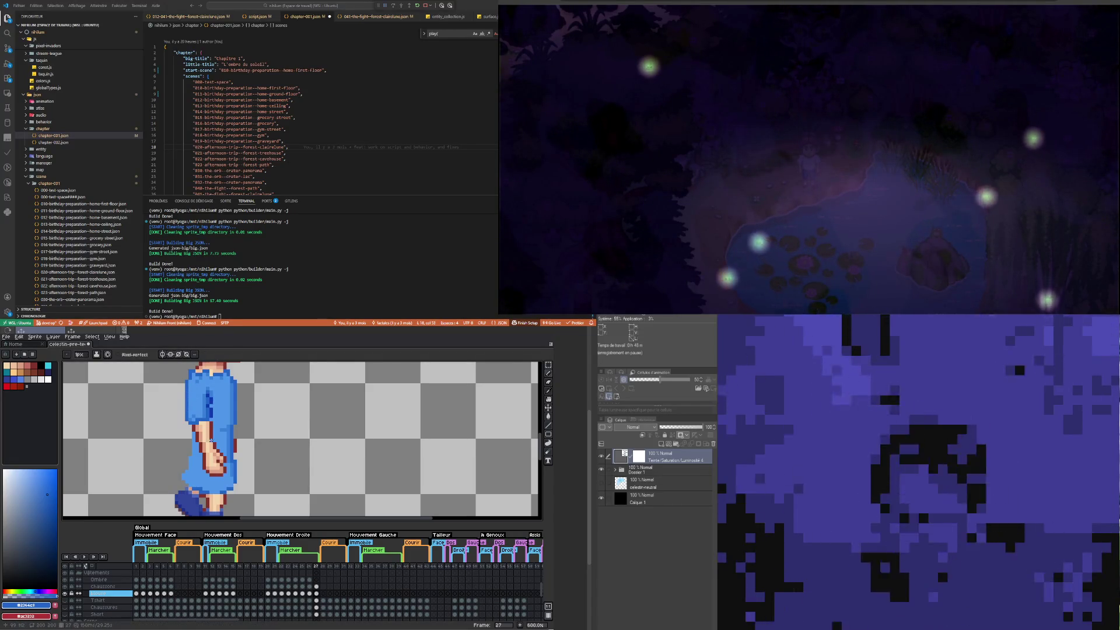
{"action": "scroll", "coordinate": [227, 379], "scroll_direction": "down", "scroll_amount": 2}
{"action": "scroll", "coordinate": [228, 379], "scroll_direction": "up", "scroll_amount": 1}
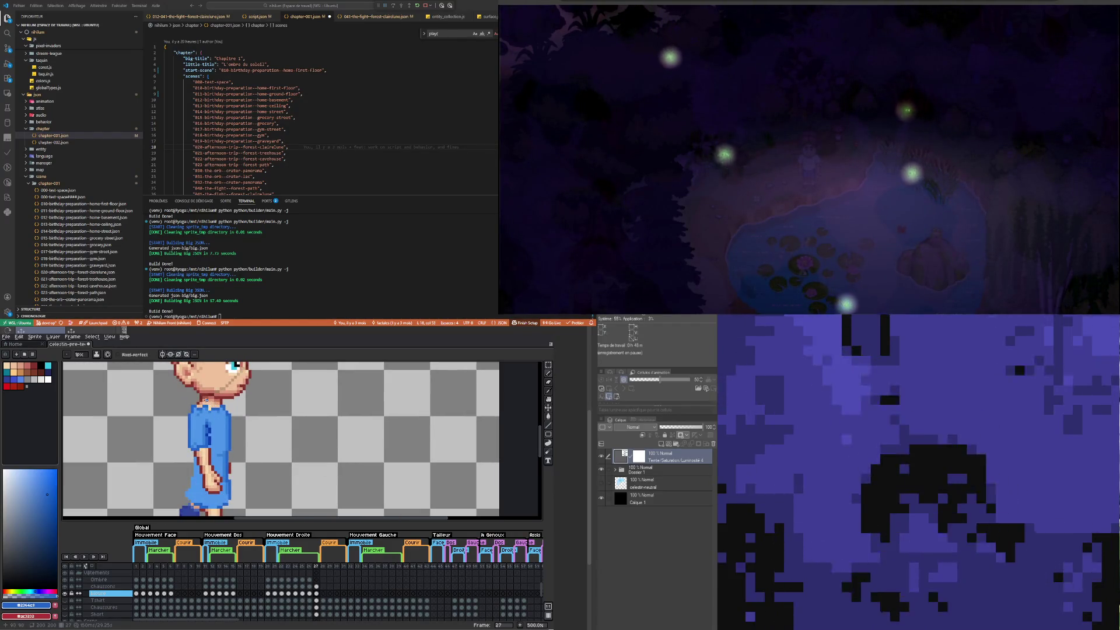
{"action": "key", "text": "i"}
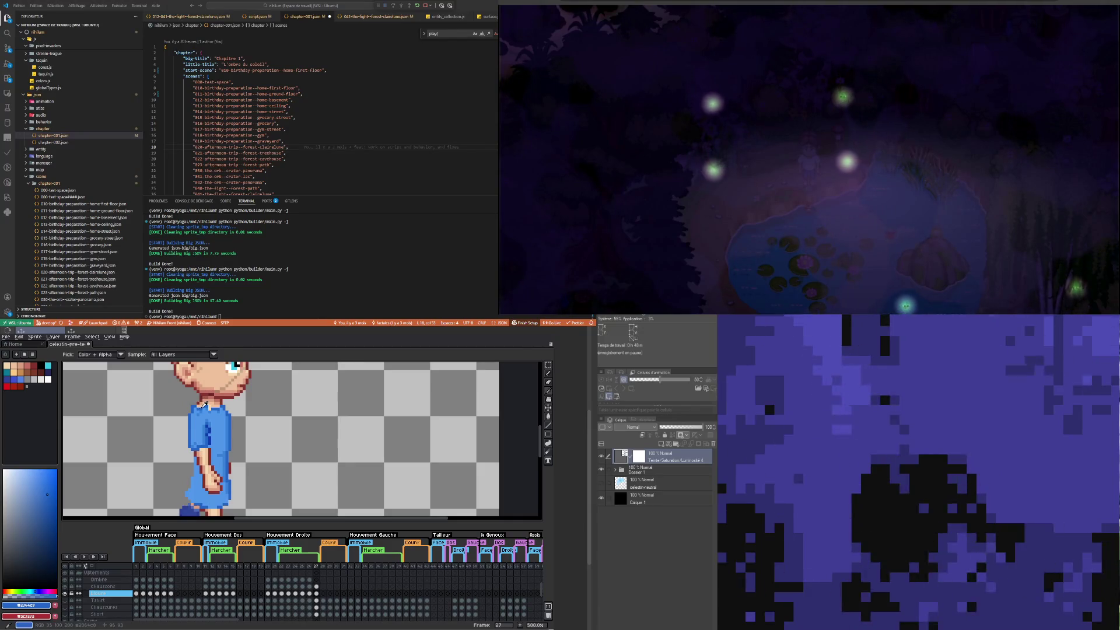
{"action": "key", "text": "b"}
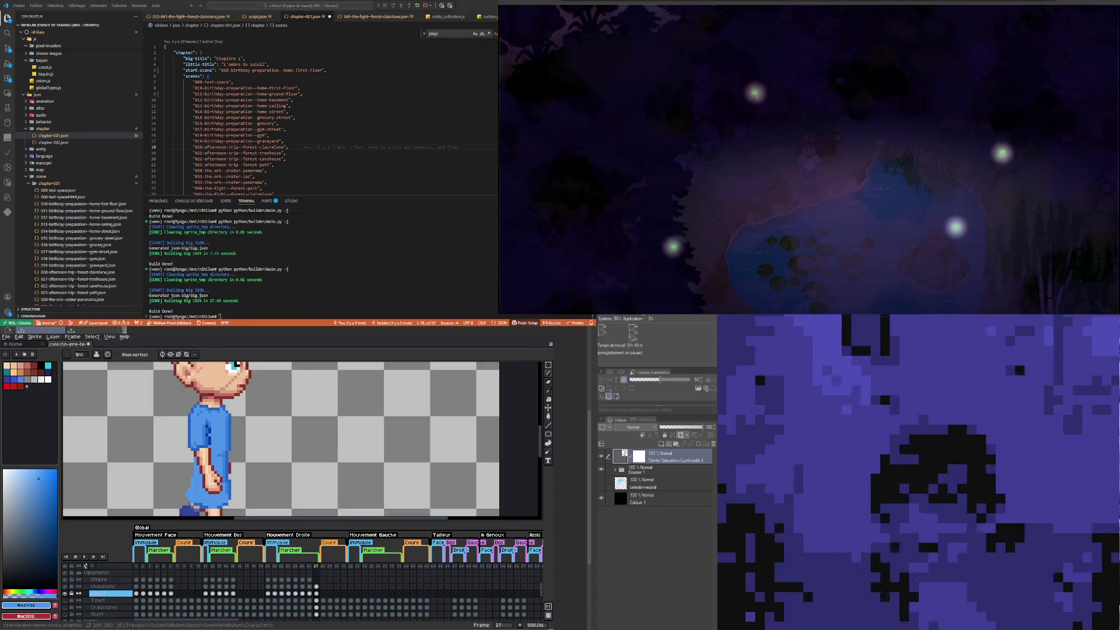
Step: Zoom in on the sleeve and pick the dark fold blue #0f39b0
{"action": "scroll", "coordinate": [220, 497], "scroll_direction": "up", "scroll_amount": 2}
{"action": "scroll", "coordinate": [221, 496], "scroll_direction": "up", "scroll_amount": 1}
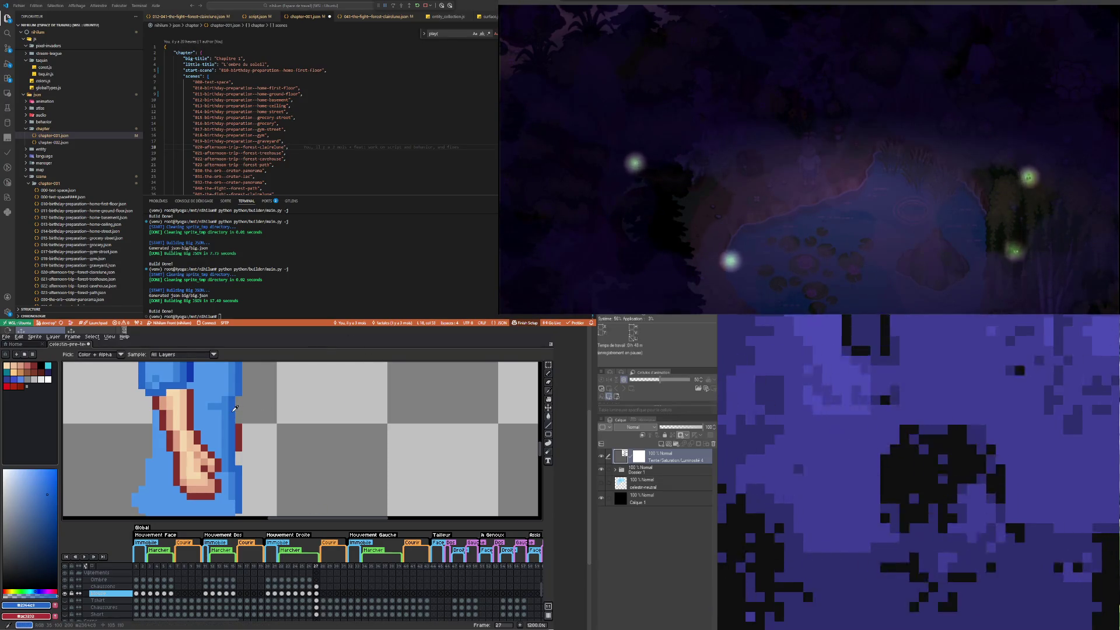
{"action": "scroll", "coordinate": [217, 432], "scroll_direction": "down", "scroll_amount": 3}
{"action": "scroll", "coordinate": [217, 433], "scroll_direction": "down", "scroll_amount": 2}
{"action": "scroll", "coordinate": [194, 457], "scroll_direction": "up", "scroll_amount": 2}
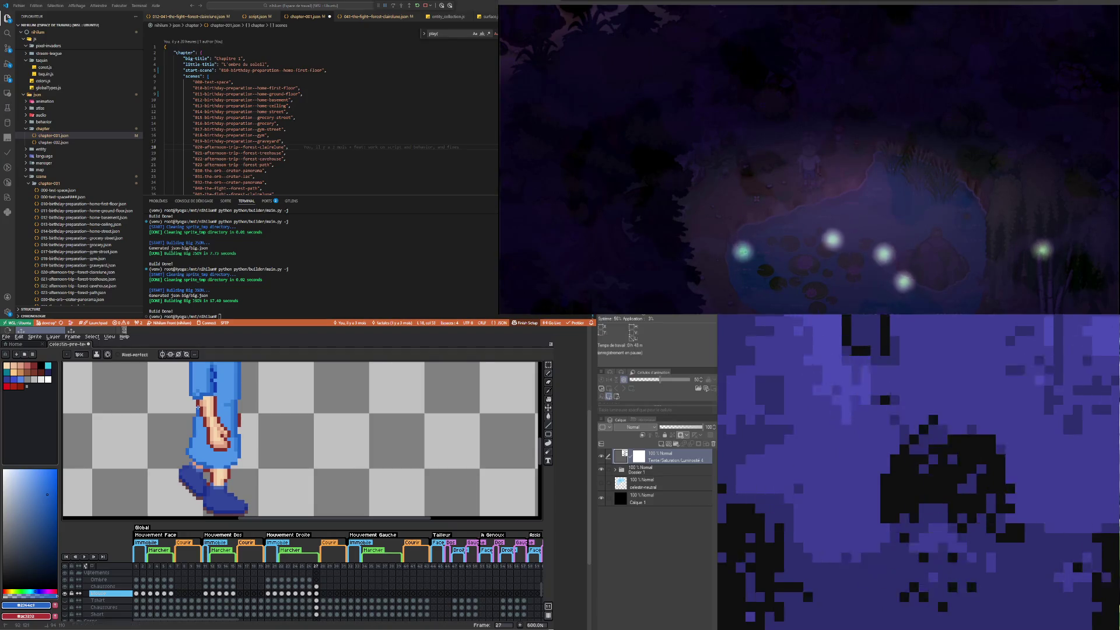
{"action": "scroll", "coordinate": [198, 427], "scroll_direction": "down", "scroll_amount": 2}
{"action": "scroll", "coordinate": [196, 416], "scroll_direction": "up", "scroll_amount": 4}
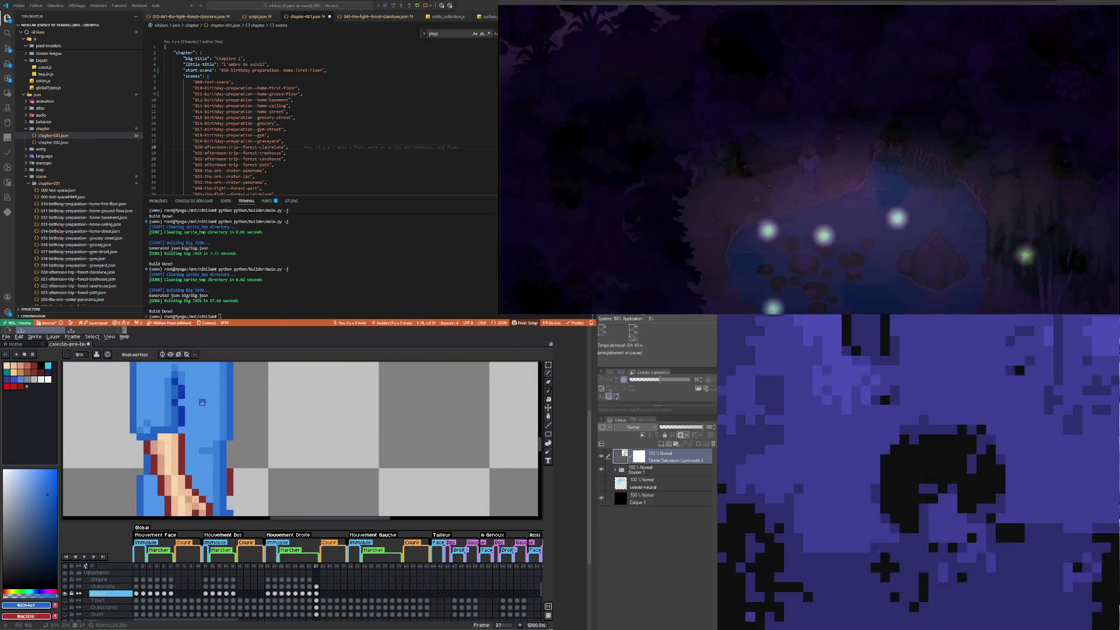
{"action": "key", "text": "i"}
{"action": "left_click", "coordinate": [180, 399]}
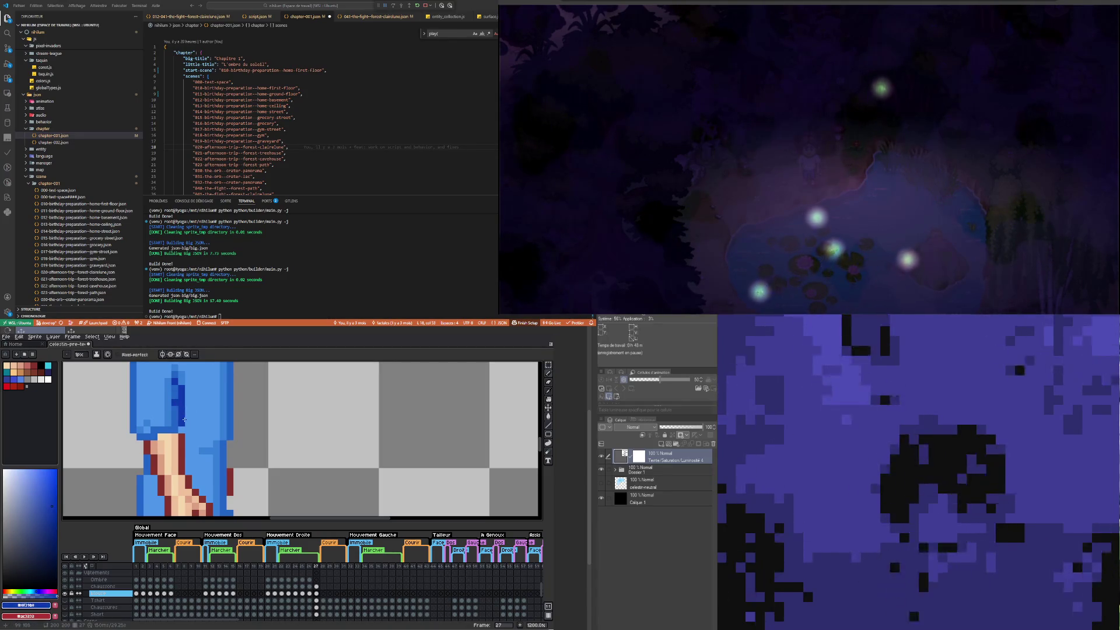
Step: Redraw the sleeve fold pixels using the mid blues #2364c8 and #2364c4
{"action": "key", "text": "i"}
{"action": "left_click", "coordinate": [177, 419]}
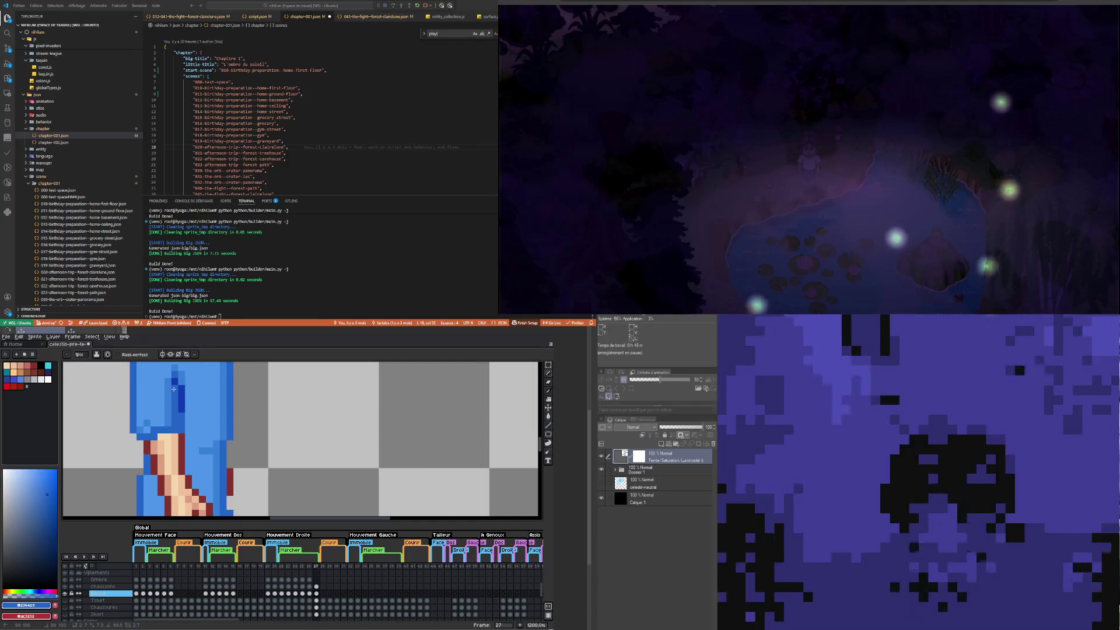
{"action": "key", "text": "i"}
{"action": "left_click", "coordinate": [185, 418]}
{"action": "key", "text": "b"}
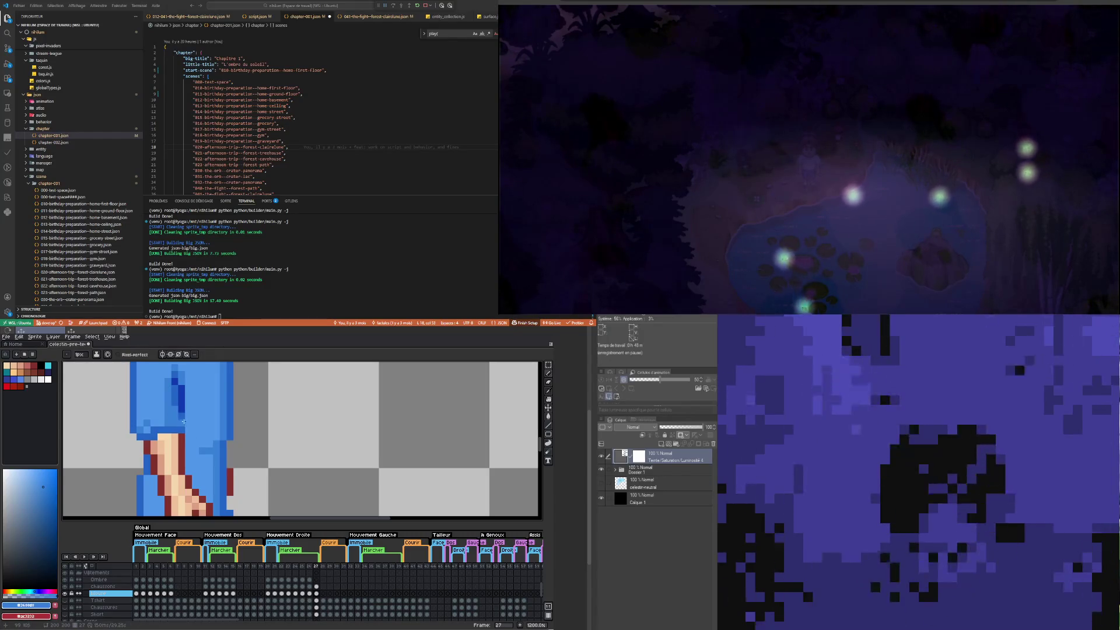
{"action": "key", "text": "i"}
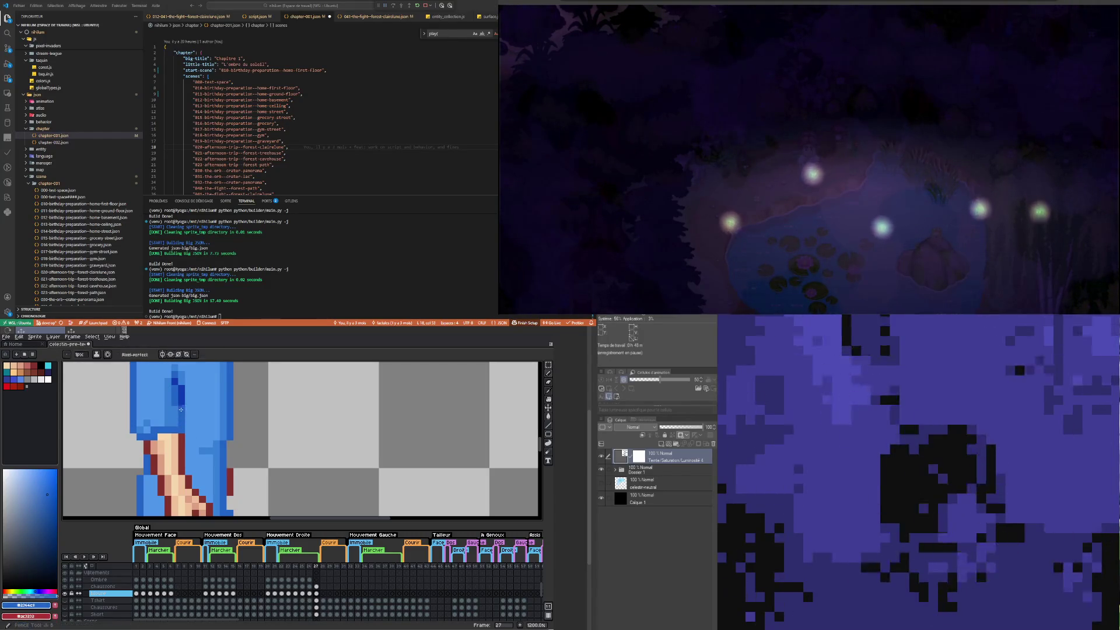
{"action": "left_click", "coordinate": [186, 416]}
{"action": "key", "text": "b"}
{"action": "scroll", "coordinate": [184, 435], "scroll_direction": "down", "scroll_amount": 3}
{"action": "scroll", "coordinate": [178, 441], "scroll_direction": "up", "scroll_amount": 1}
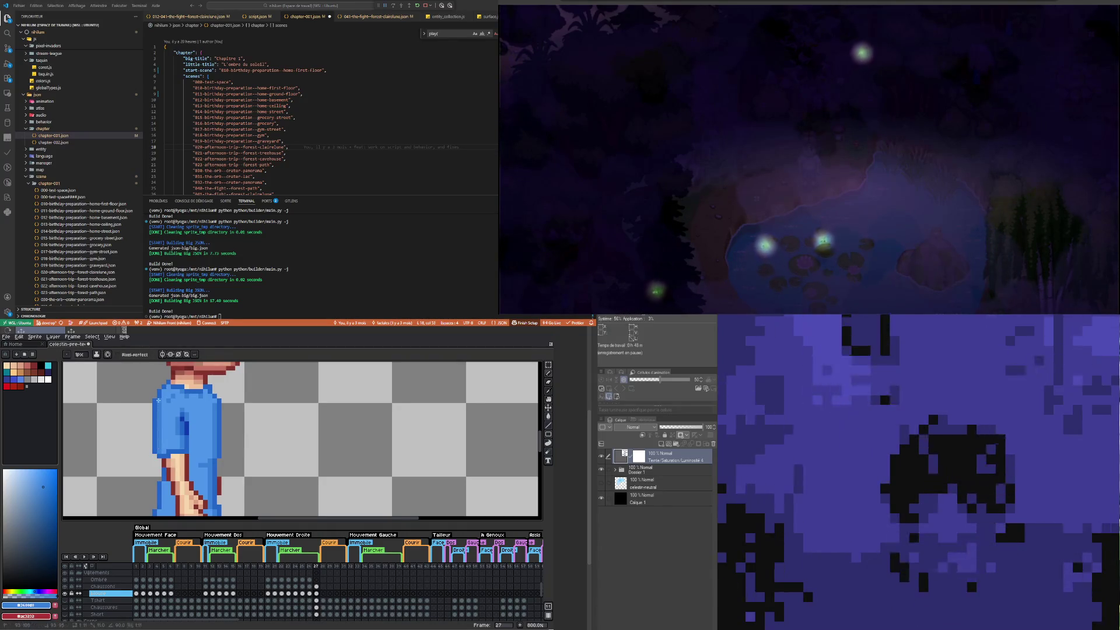
{"action": "scroll", "coordinate": [158, 405], "scroll_direction": "down", "scroll_amount": 4}
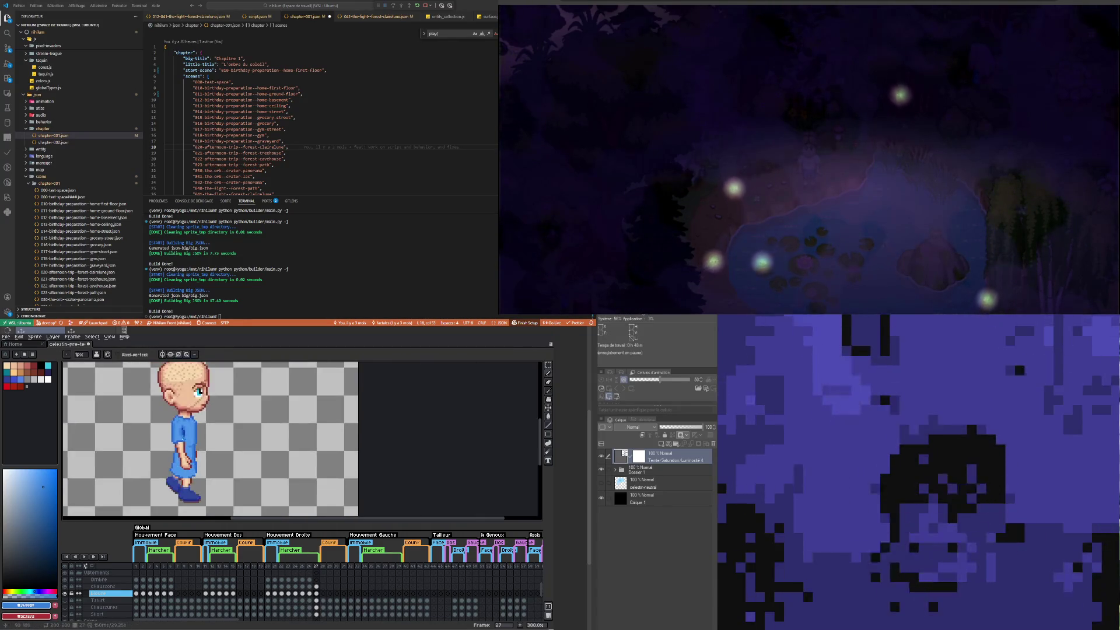
{"action": "scroll", "coordinate": [184, 459], "scroll_direction": "up", "scroll_amount": 6}
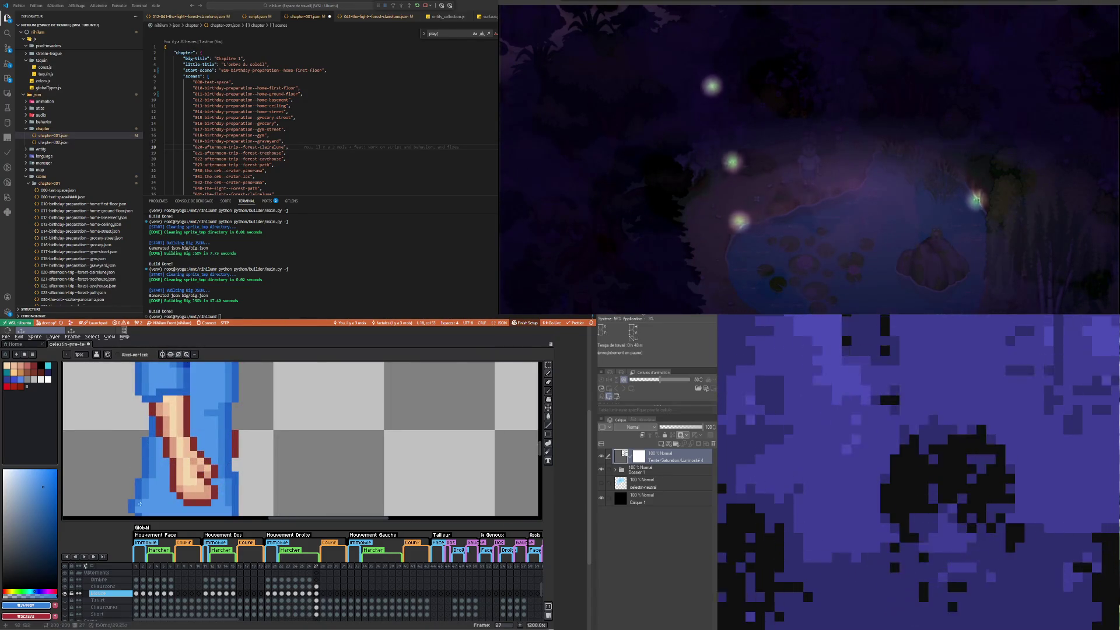
{"action": "scroll", "coordinate": [139, 506], "scroll_direction": "down", "scroll_amount": 3}
{"action": "scroll", "coordinate": [230, 453], "scroll_direction": "up", "scroll_amount": 4}
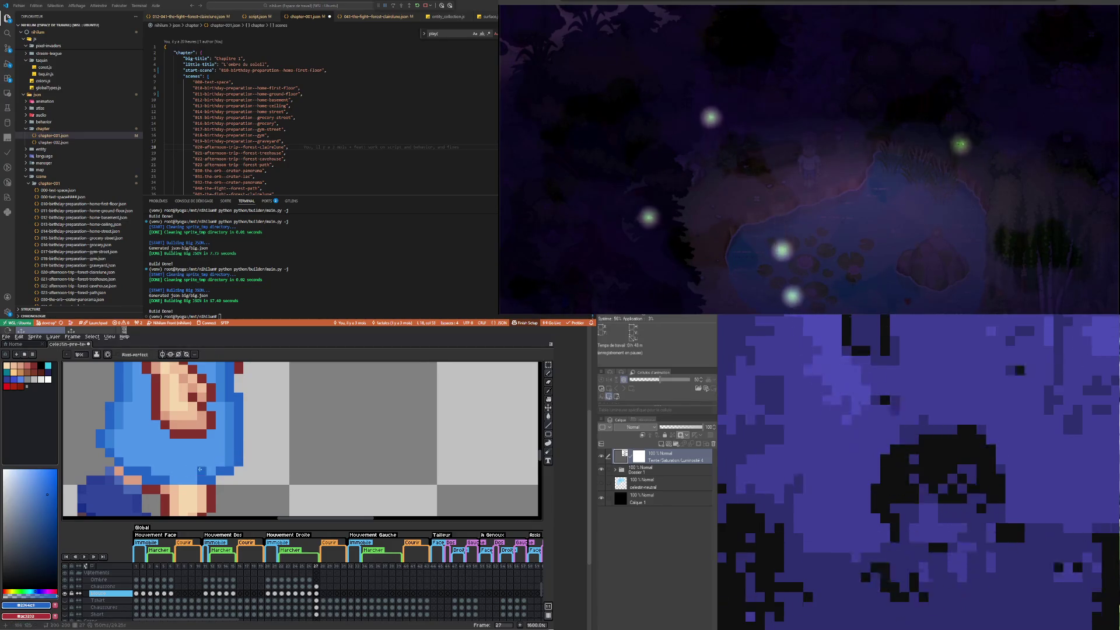
{"action": "scroll", "coordinate": [164, 473], "scroll_direction": "down", "scroll_amount": 4}
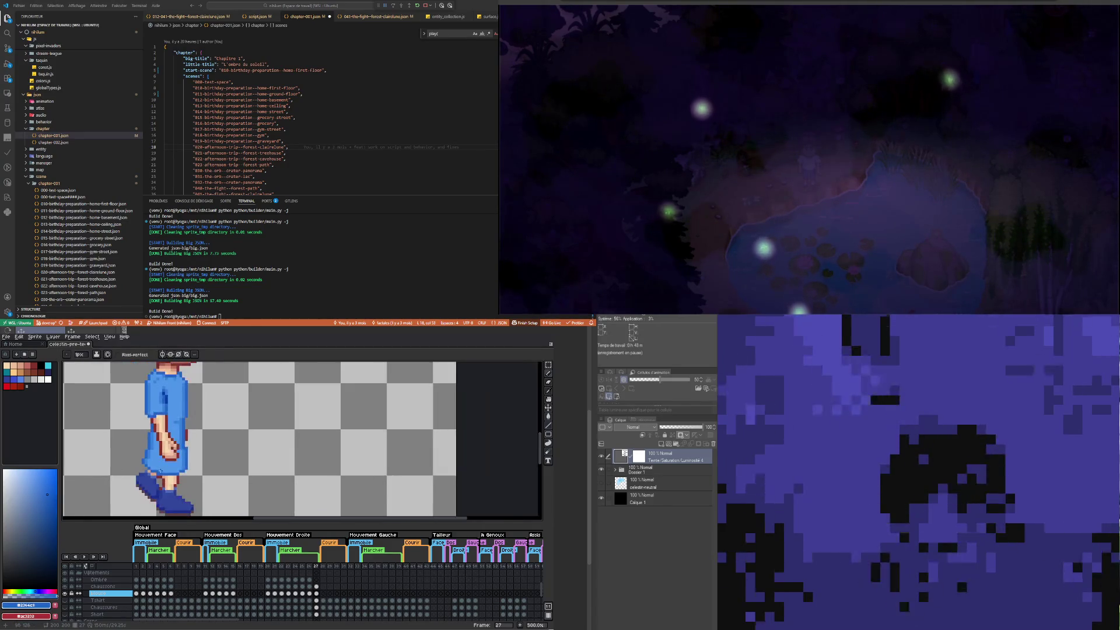
{"action": "scroll", "coordinate": [180, 457], "scroll_direction": "up", "scroll_amount": 2}
{"action": "scroll", "coordinate": [190, 453], "scroll_direction": "up", "scroll_amount": 2}
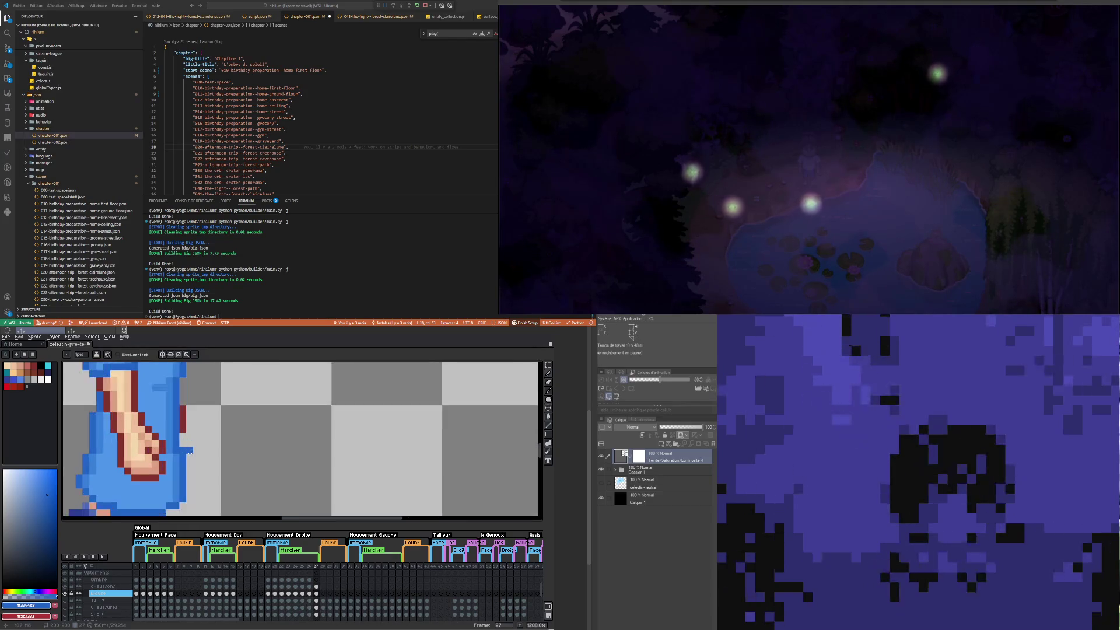
{"action": "scroll", "coordinate": [204, 457], "scroll_direction": "down", "scroll_amount": 3}
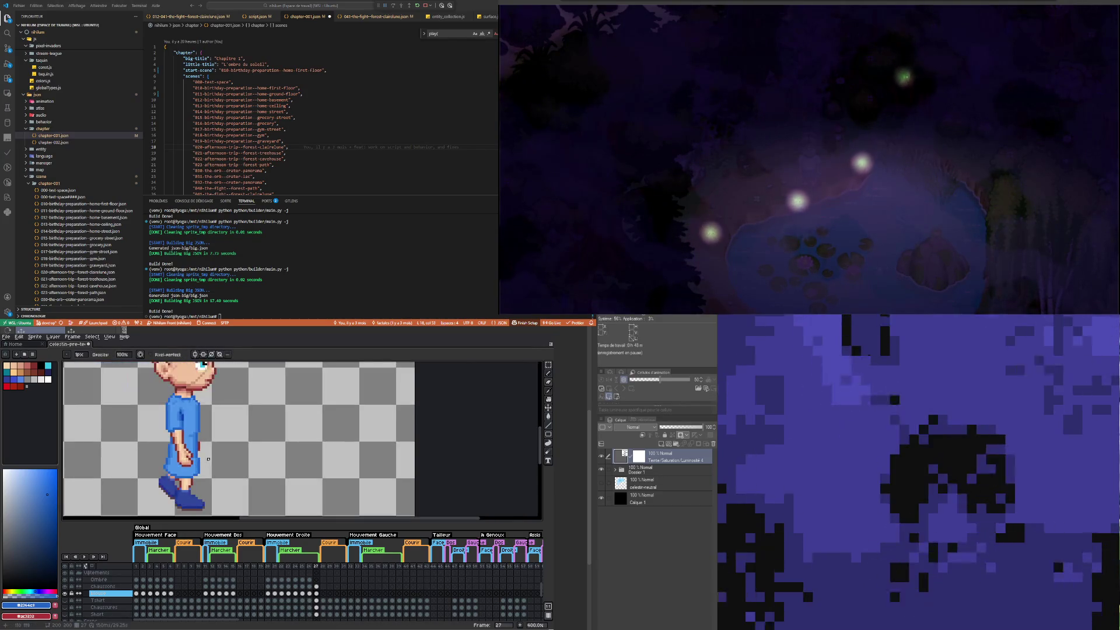
{"action": "scroll", "coordinate": [190, 455], "scroll_direction": "up", "scroll_amount": 1}
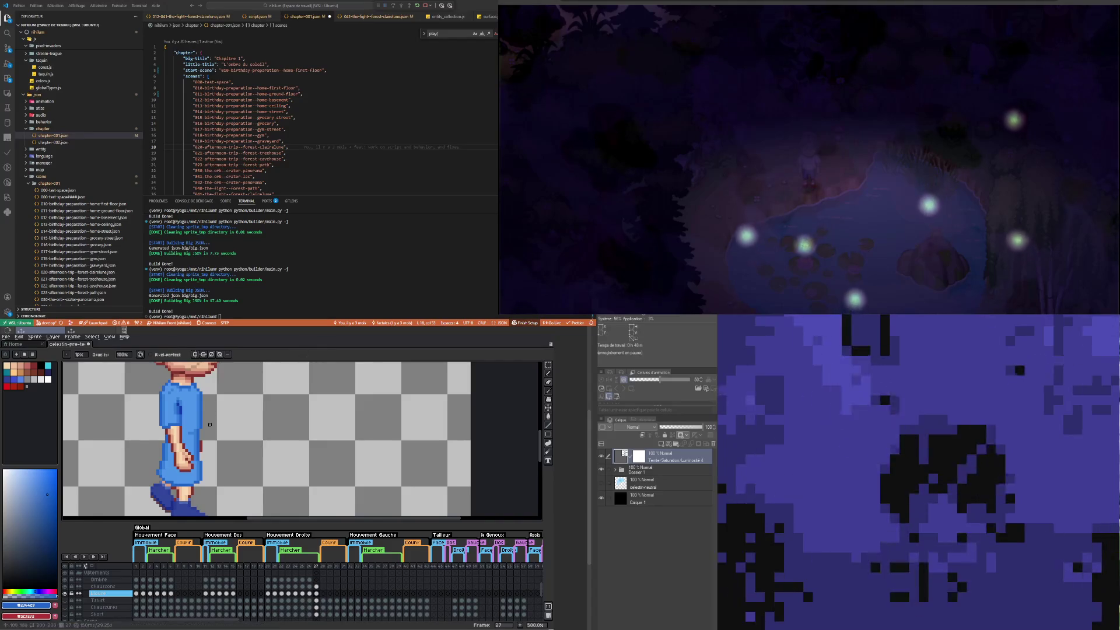
{"action": "scroll", "coordinate": [209, 424], "scroll_direction": "up", "scroll_amount": 1}
{"action": "scroll", "coordinate": [178, 435], "scroll_direction": "up", "scroll_amount": 3}
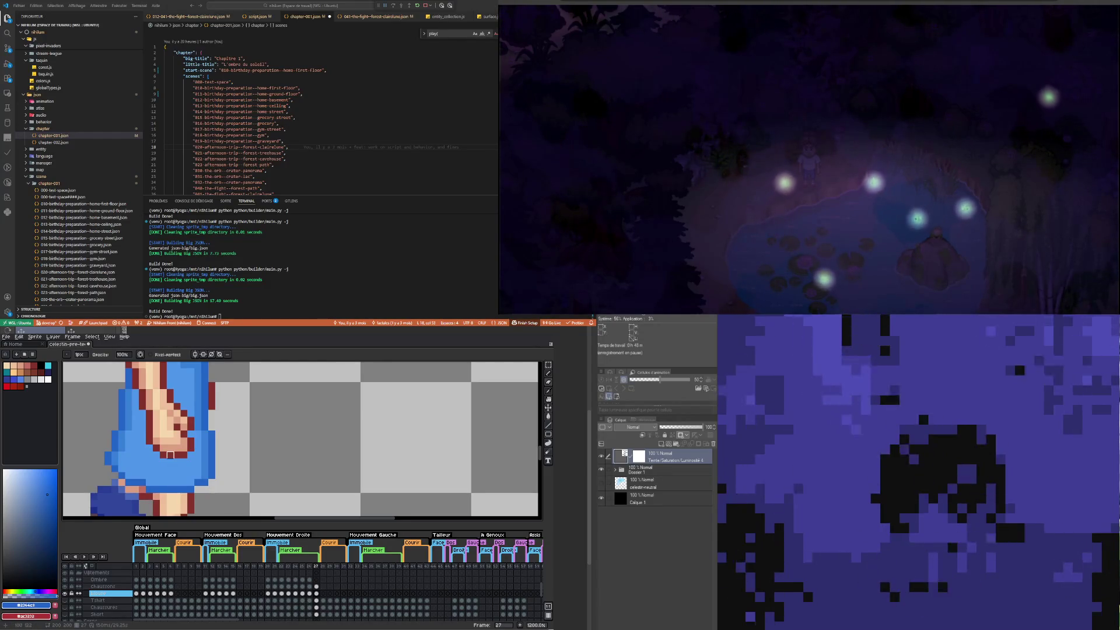
{"action": "scroll", "coordinate": [170, 455], "scroll_direction": "down", "scroll_amount": 4}
{"action": "scroll", "coordinate": [171, 466], "scroll_direction": "up", "scroll_amount": 4}
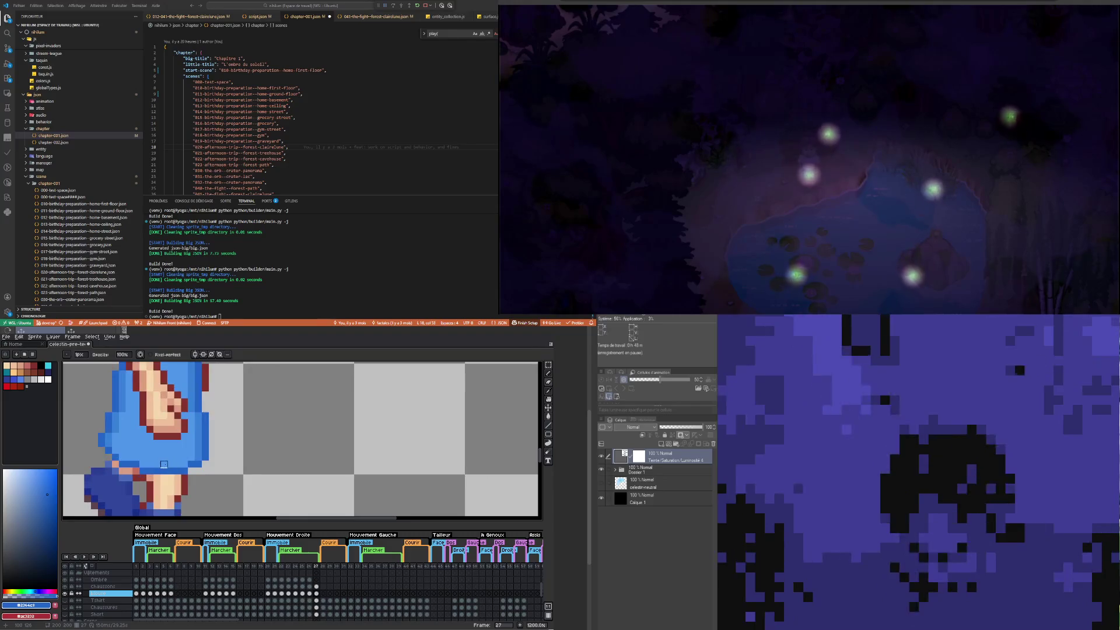
{"action": "scroll", "coordinate": [171, 450], "scroll_direction": "down", "scroll_amount": 4}
{"action": "scroll", "coordinate": [171, 429], "scroll_direction": "up", "scroll_amount": 1}
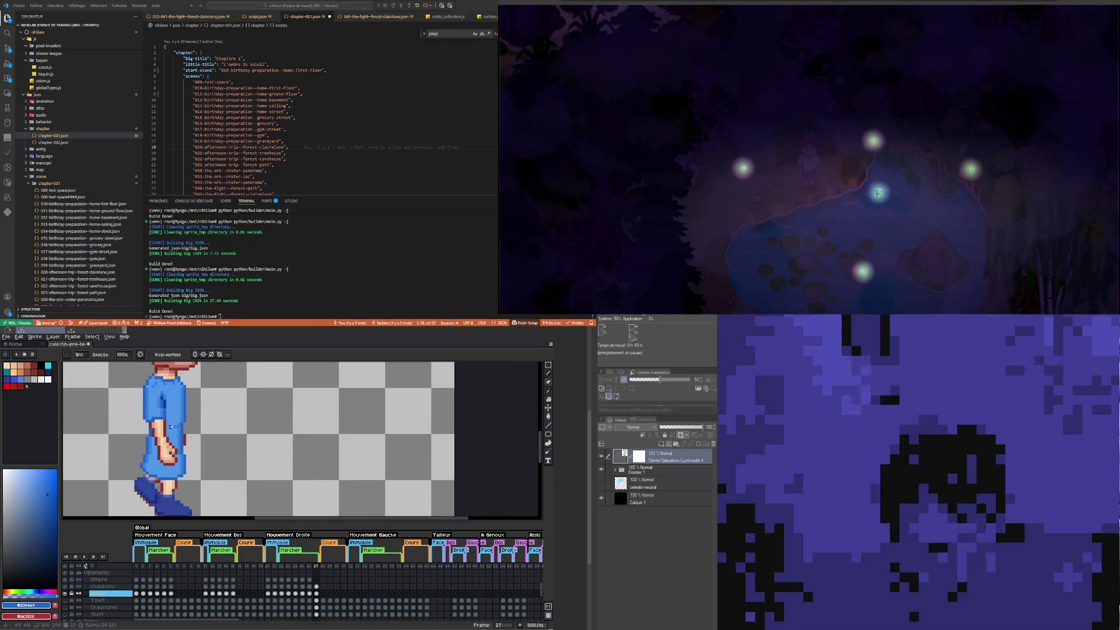
{"action": "scroll", "coordinate": [168, 392], "scroll_direction": "up", "scroll_amount": 4}
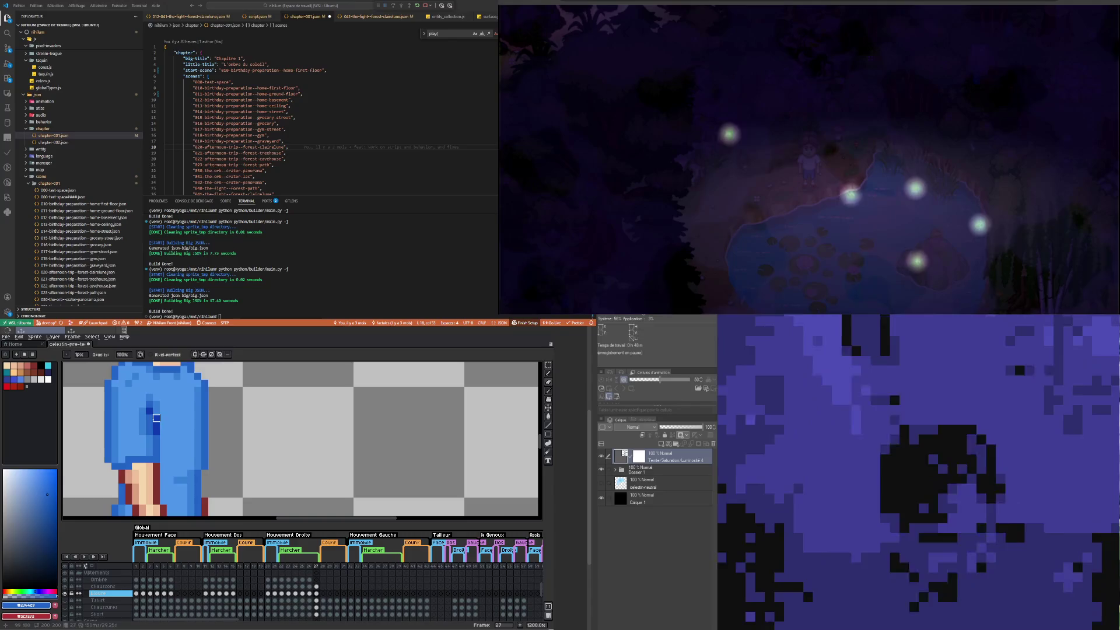
Step: Deepen and extend the front shirt fold with the darker blue and main shirt blue
{"action": "left_click", "coordinate": [156, 418], "text": "alt"}
{"action": "key", "text": "v"}
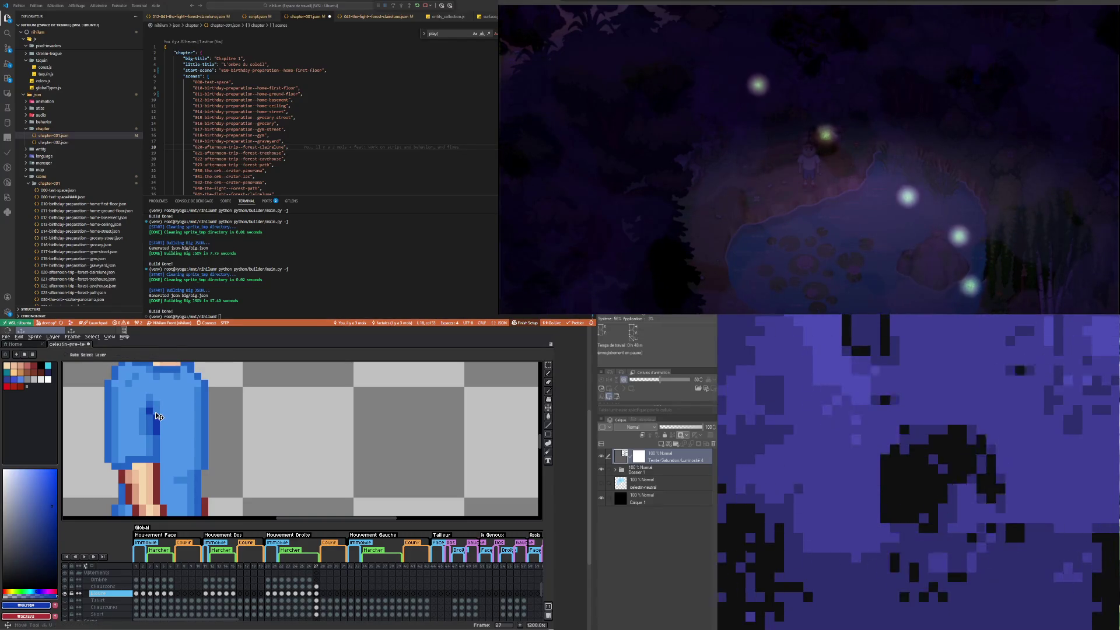
{"action": "key", "text": "b"}
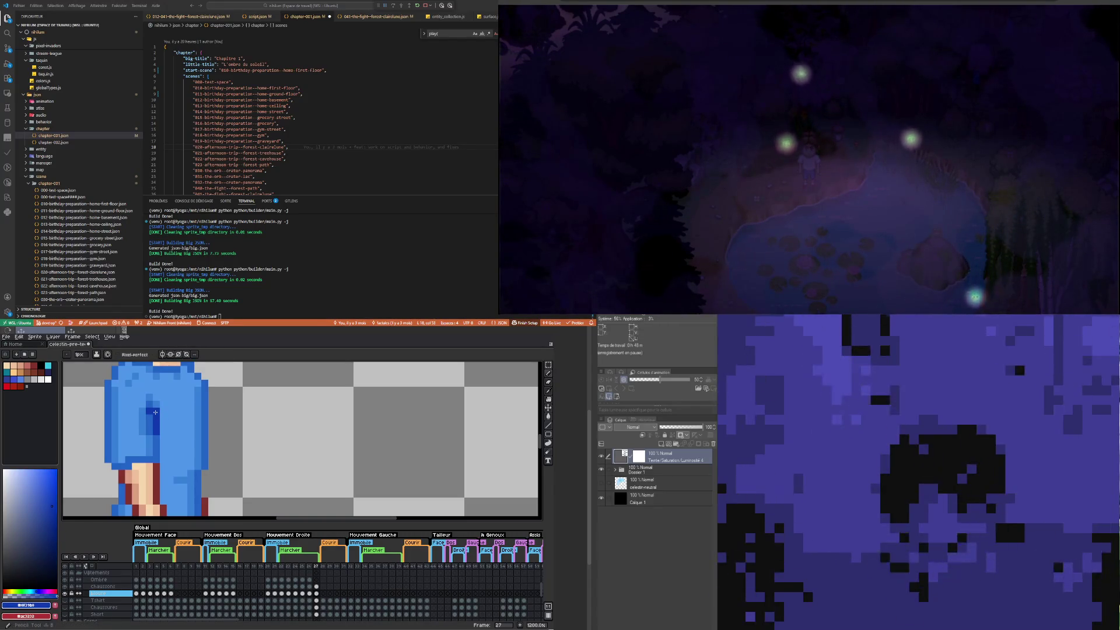
{"action": "left_click", "coordinate": [151, 410], "text": "alt"}
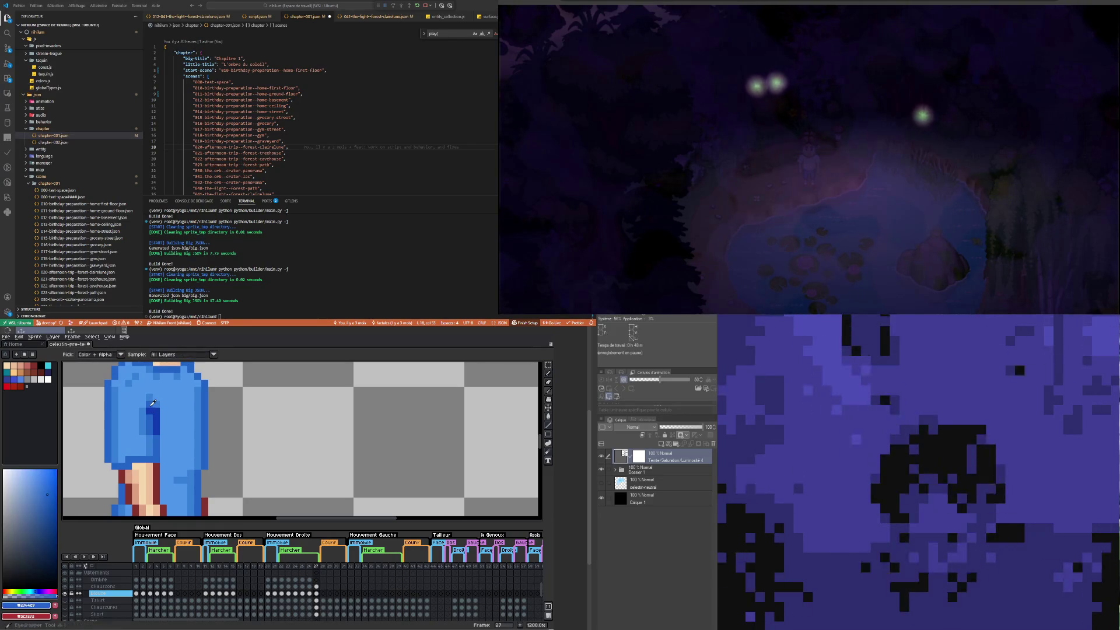
{"action": "scroll", "coordinate": [150, 411], "scroll_direction": "down", "scroll_amount": 3}
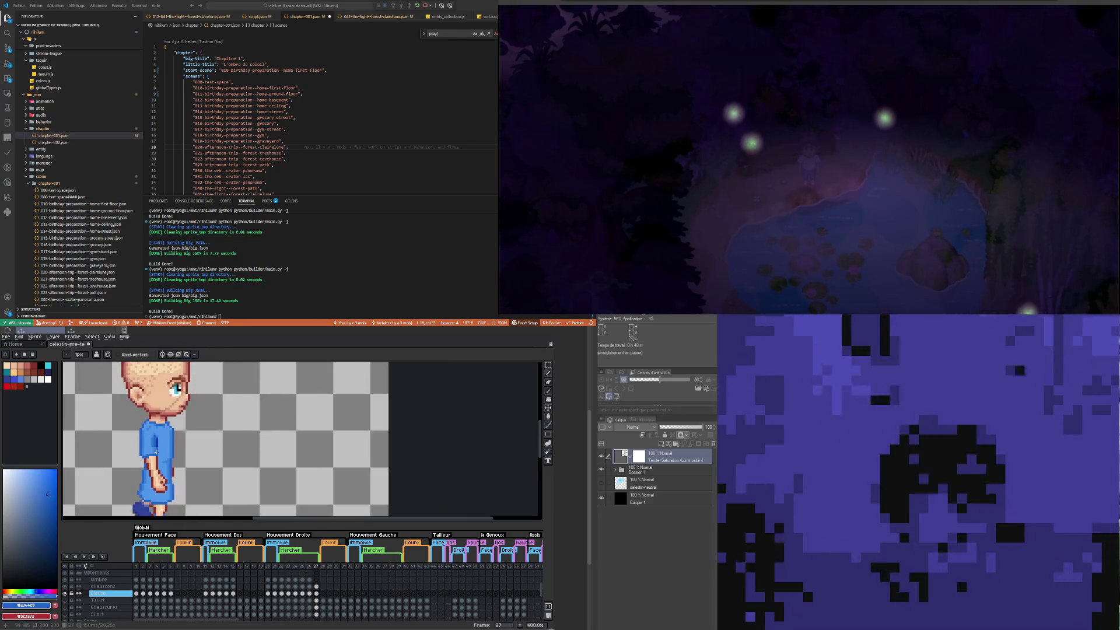
{"action": "scroll", "coordinate": [162, 418], "scroll_direction": "up", "scroll_amount": 4}
{"action": "key", "text": "v"}
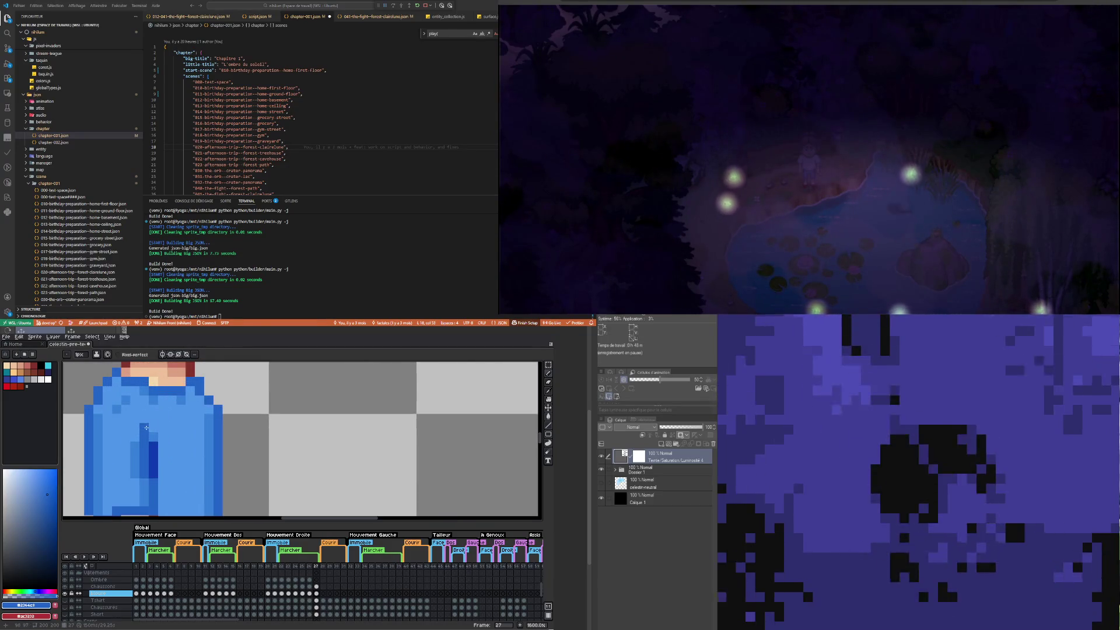
{"action": "key", "text": "b"}
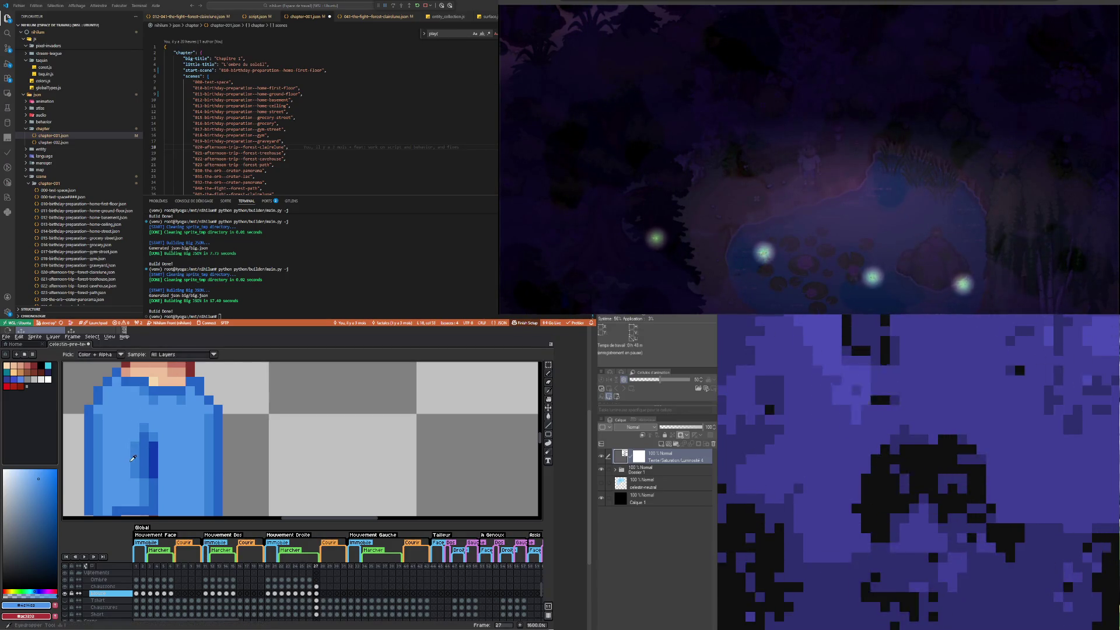
{"action": "left_click", "coordinate": [136, 440], "text": "alt"}
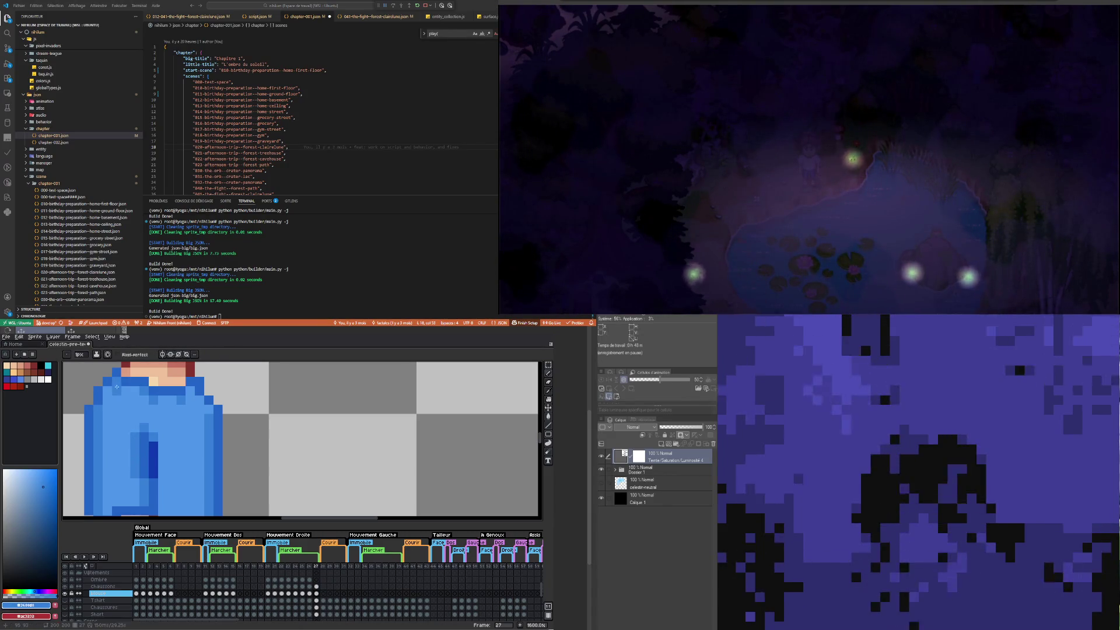
Step: Paint shadows on the sleeve with a blue sampled from the sleeve
{"action": "scroll", "coordinate": [140, 437], "scroll_direction": "down", "scroll_amount": 4}
{"action": "scroll", "coordinate": [141, 437], "scroll_direction": "up", "scroll_amount": 2}
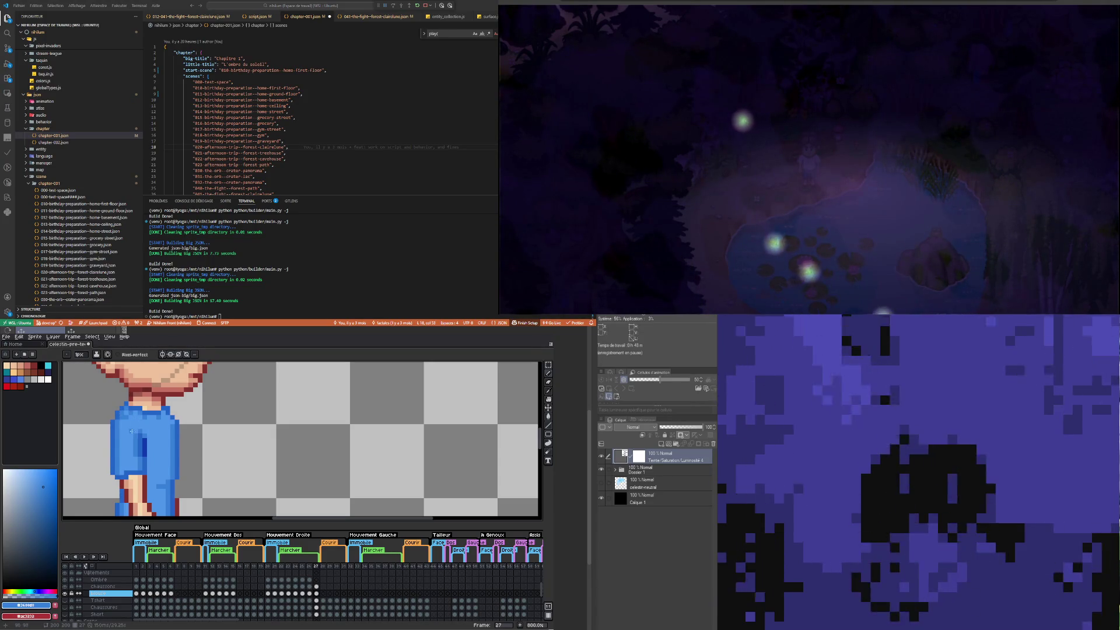
{"action": "scroll", "coordinate": [147, 426], "scroll_direction": "down", "scroll_amount": 2}
{"action": "scroll", "coordinate": [133, 430], "scroll_direction": "up", "scroll_amount": 2}
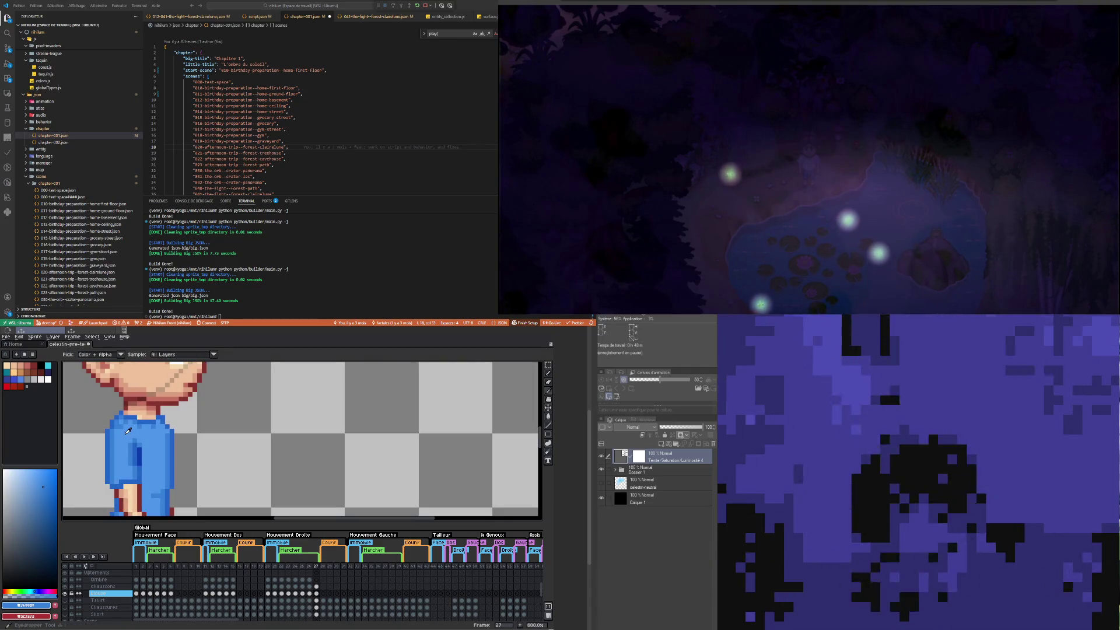
{"action": "left_click", "coordinate": [127, 432], "text": "alt"}
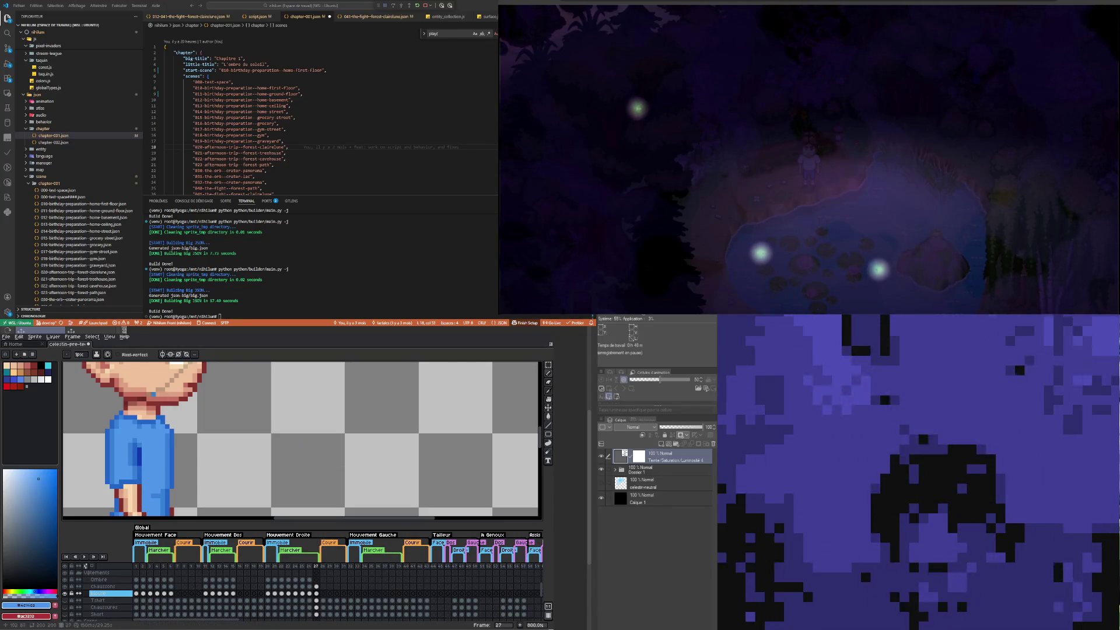
{"action": "scroll", "coordinate": [131, 425], "scroll_direction": "up", "scroll_amount": 3}
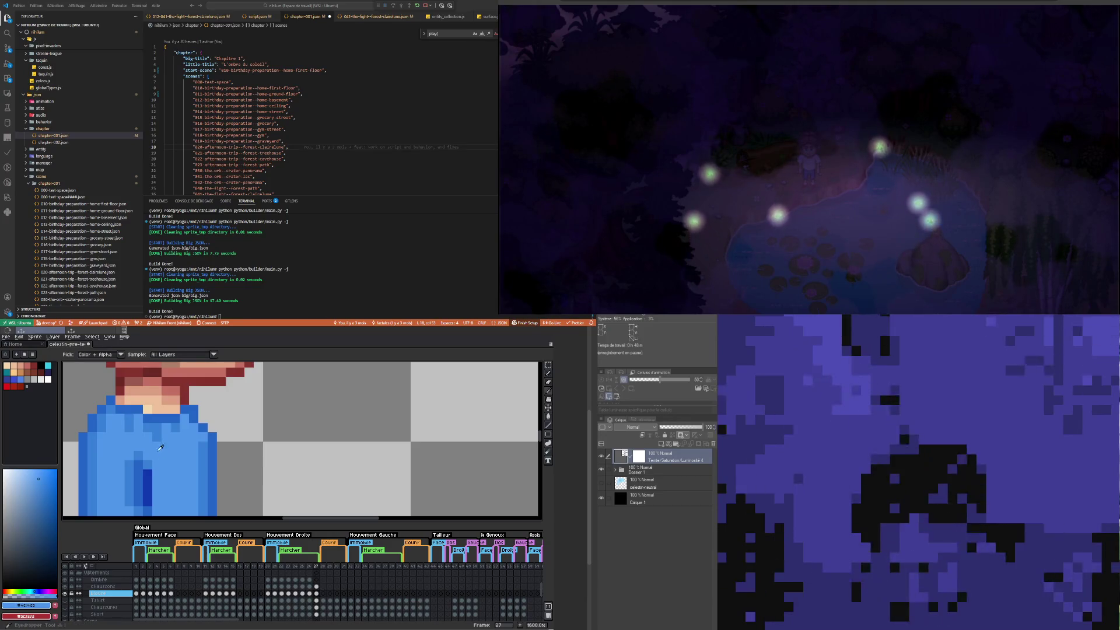
Step: Add highlights to the sleeve and shoulder with the lighter shirt blue
{"action": "left_click", "coordinate": [202, 418], "text": "alt"}
{"action": "scroll", "coordinate": [203, 418], "scroll_direction": "down", "scroll_amount": 5}
{"action": "scroll", "coordinate": [187, 421], "scroll_direction": "up", "scroll_amount": 2}
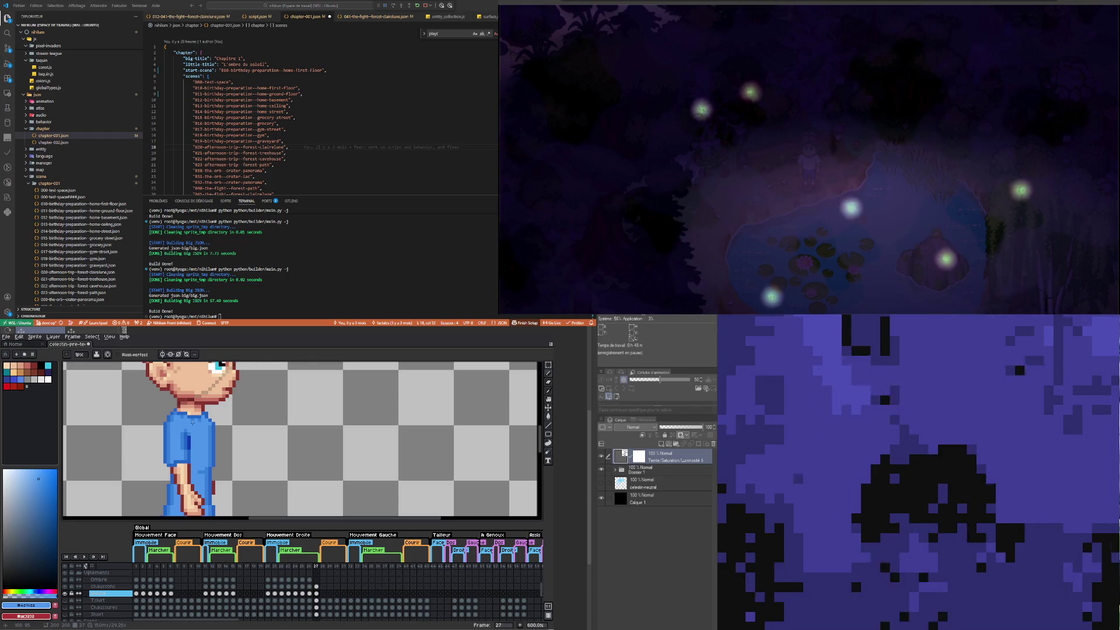
{"action": "scroll", "coordinate": [222, 456], "scroll_direction": "down", "scroll_amount": 4}
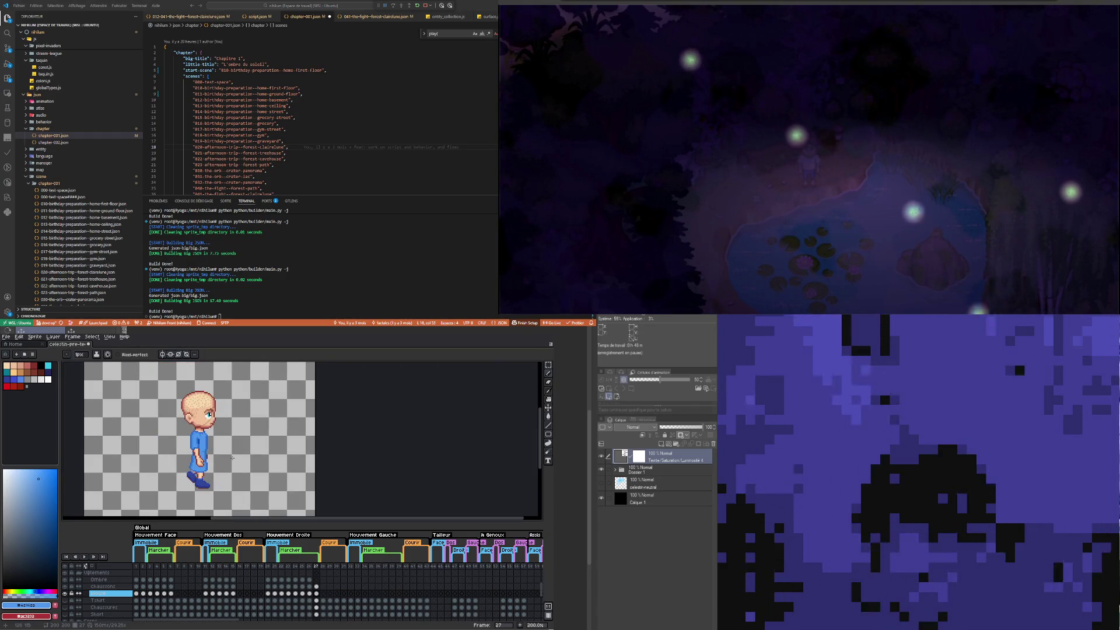
{"action": "scroll", "coordinate": [227, 458], "scroll_direction": "up", "scroll_amount": 4}
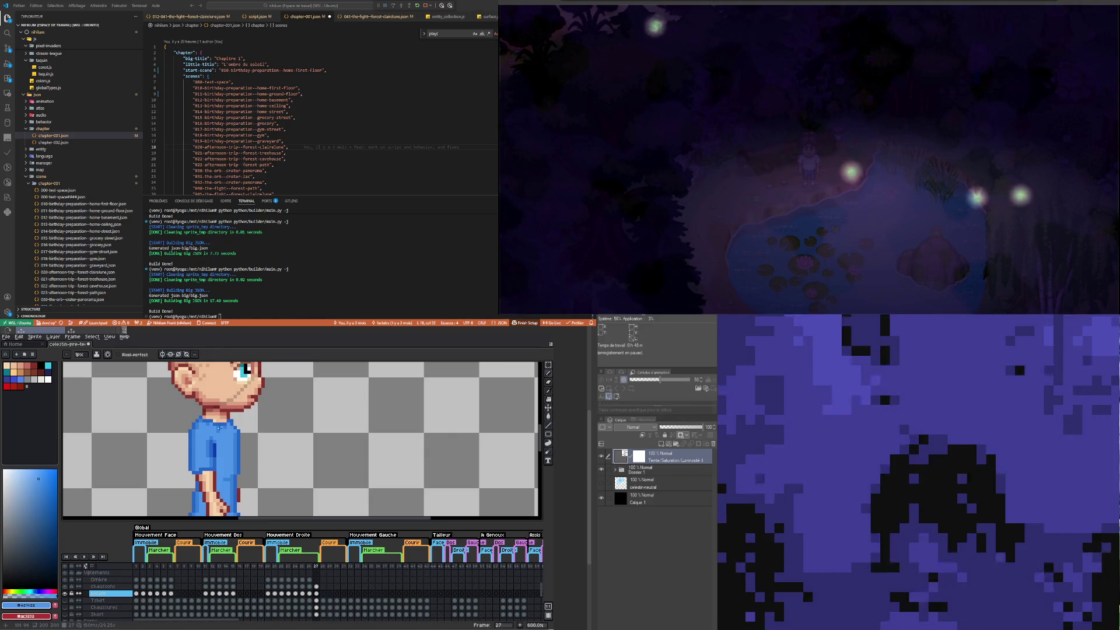
{"action": "scroll", "coordinate": [222, 442], "scroll_direction": "down", "scroll_amount": 5}
{"action": "scroll", "coordinate": [217, 433], "scroll_direction": "up", "scroll_amount": 2}
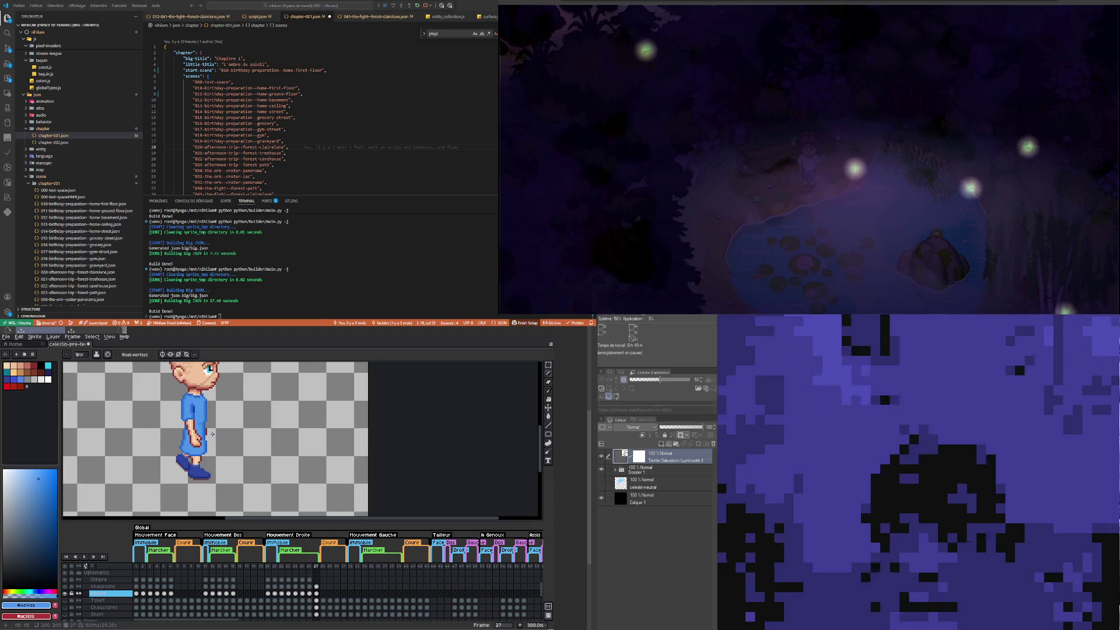
{"action": "scroll", "coordinate": [207, 442], "scroll_direction": "up", "scroll_amount": 3}
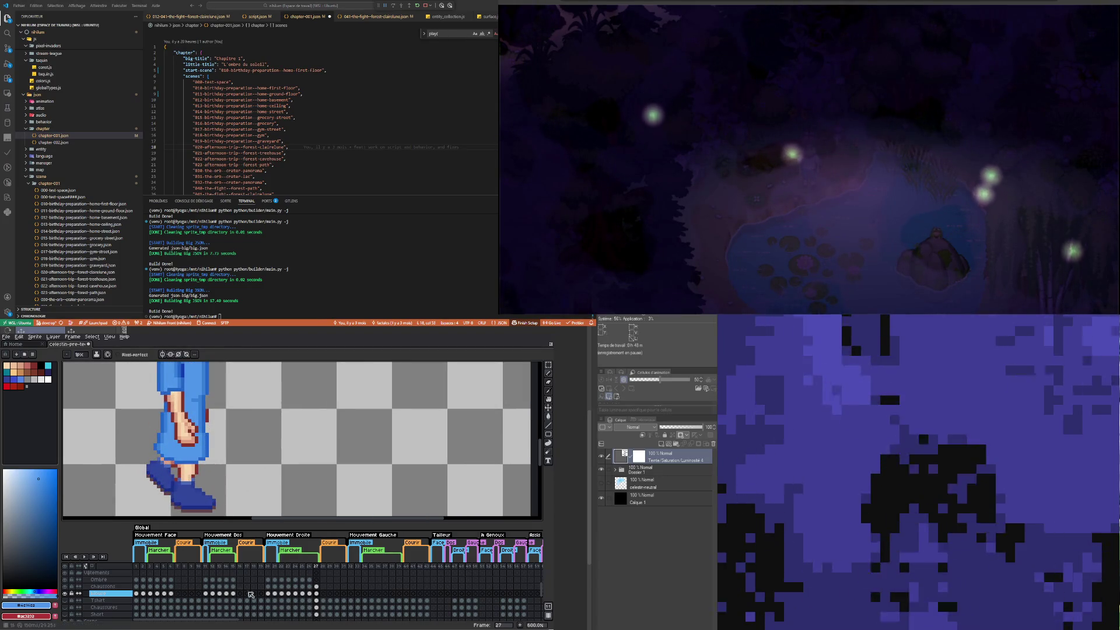
Step: Clean up the lower leg and shoe outline with Pencil and Eraser, then select frame 27's Ombre cel
{"action": "left_click", "coordinate": [548, 365]}
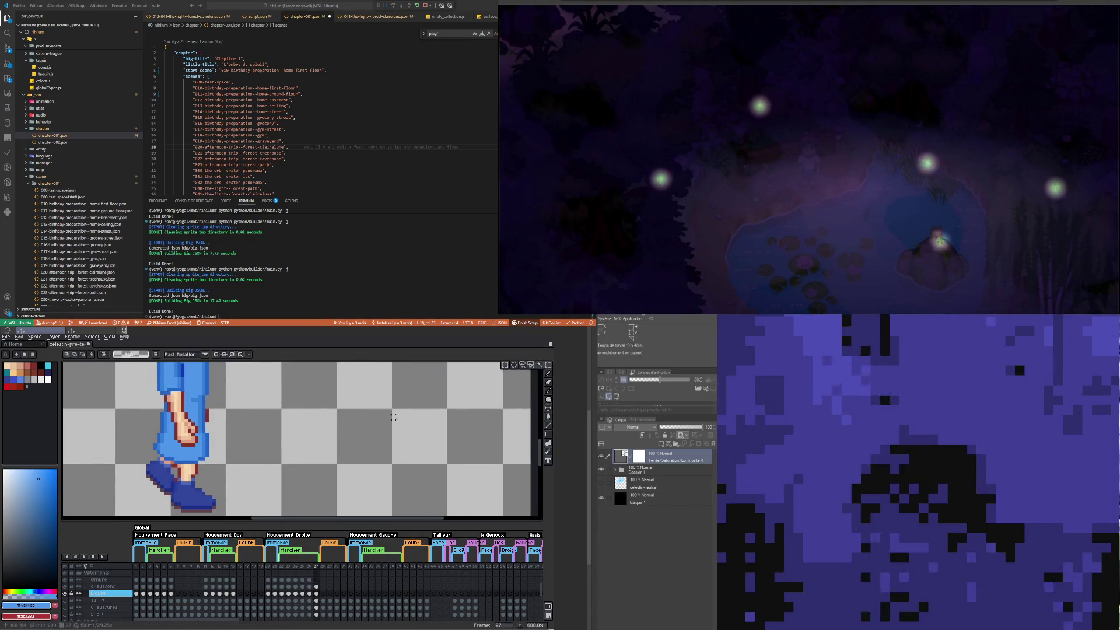
{"action": "left_click_drag", "start_coordinate": [124, 486], "coordinate": [293, 459]}
{"action": "left_click", "coordinate": [330, 475]}
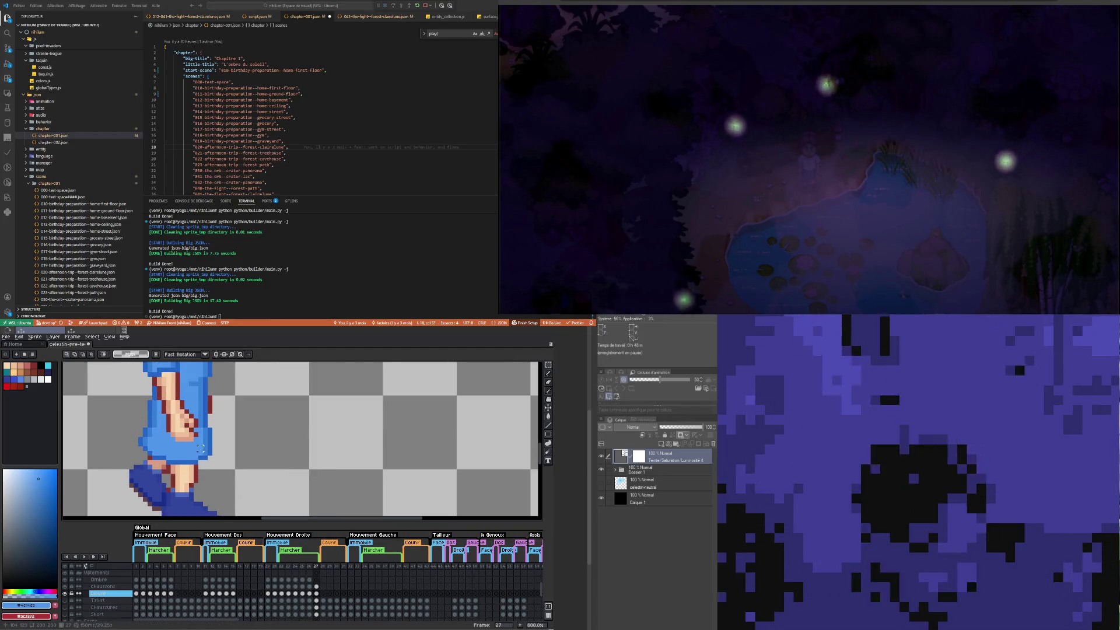
{"action": "key", "text": "b"}
{"action": "scroll", "coordinate": [183, 444], "scroll_direction": "up", "scroll_amount": 1}
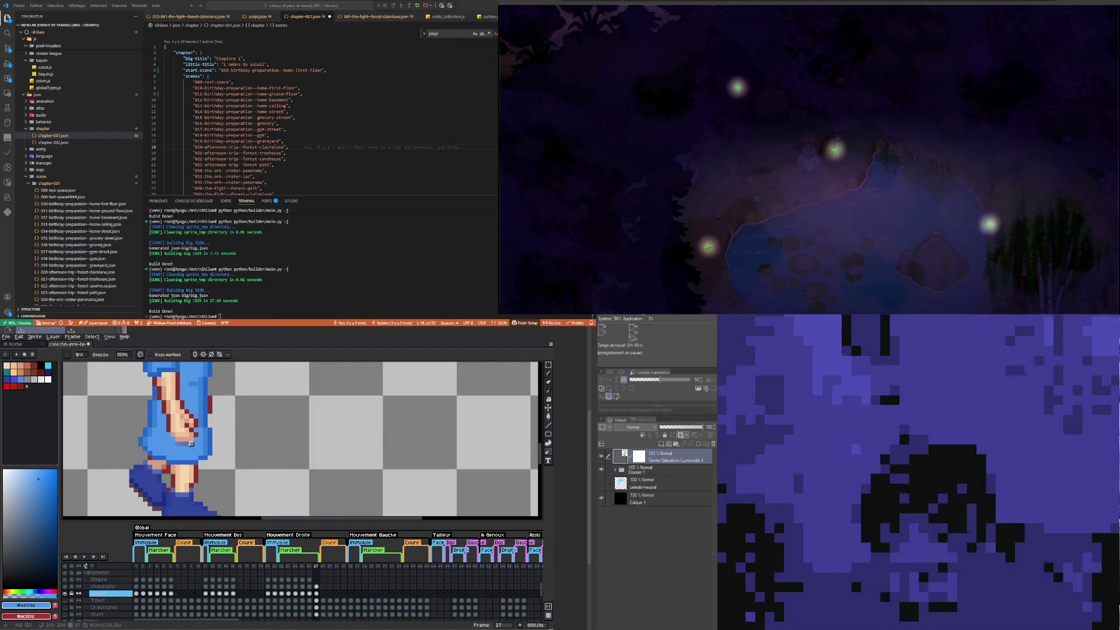
{"action": "key", "text": "e"}
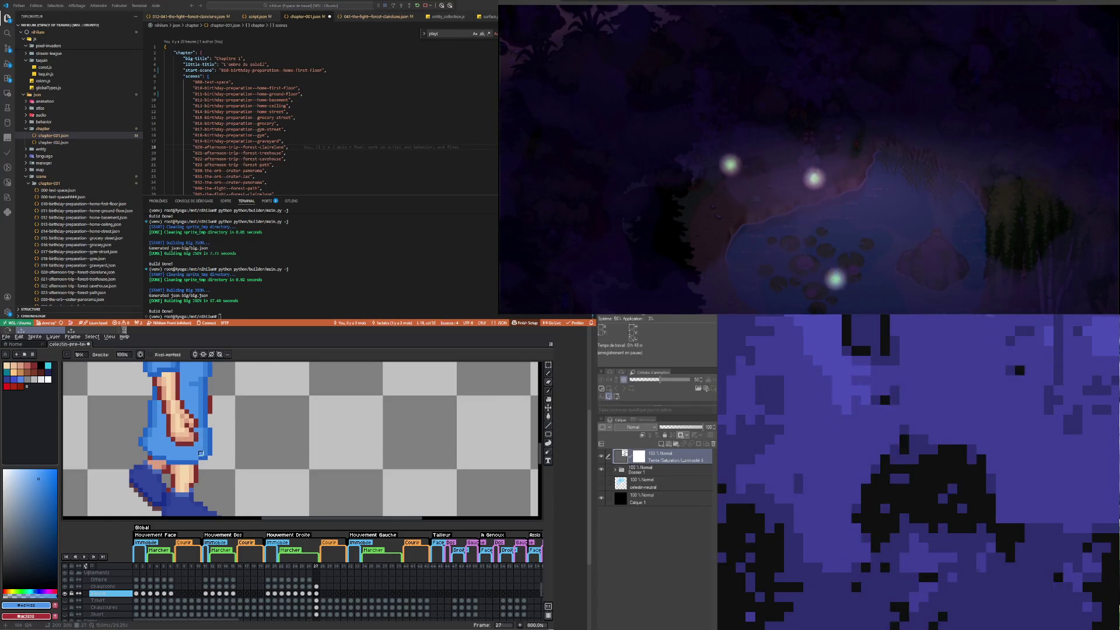
{"action": "scroll", "coordinate": [201, 453], "scroll_direction": "down", "scroll_amount": 2}
{"action": "left_click", "coordinate": [316, 579]}
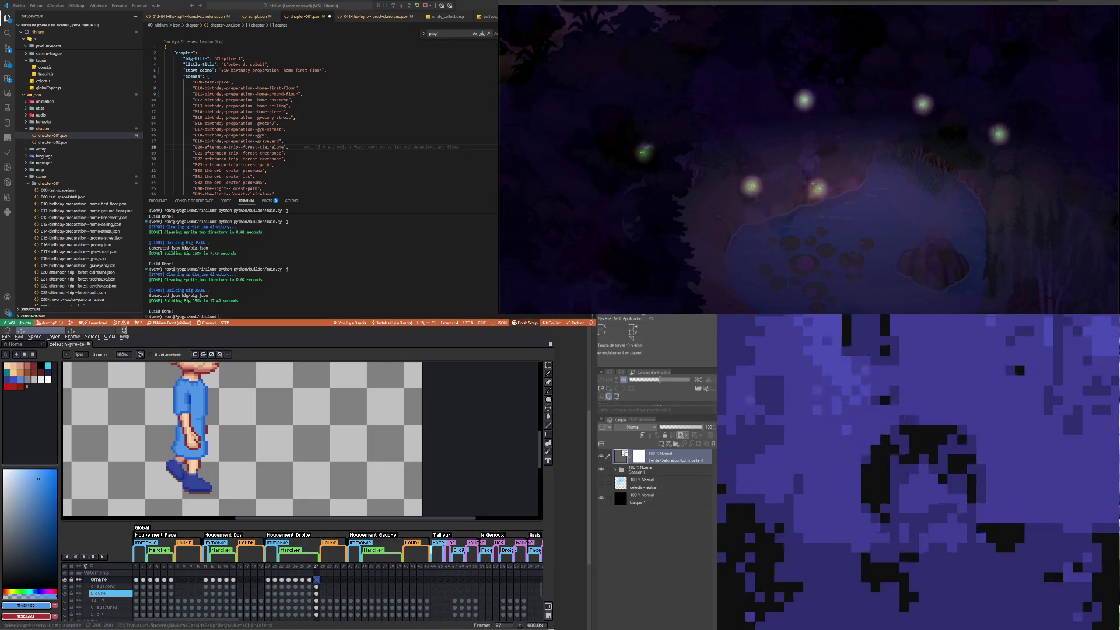
Step: Sample the shirt blue #3649d8 with the Eyedropper, then select the blouse layer cel at frame 27
{"action": "scroll", "coordinate": [302, 438], "scroll_direction": "up", "scroll_amount": 3}
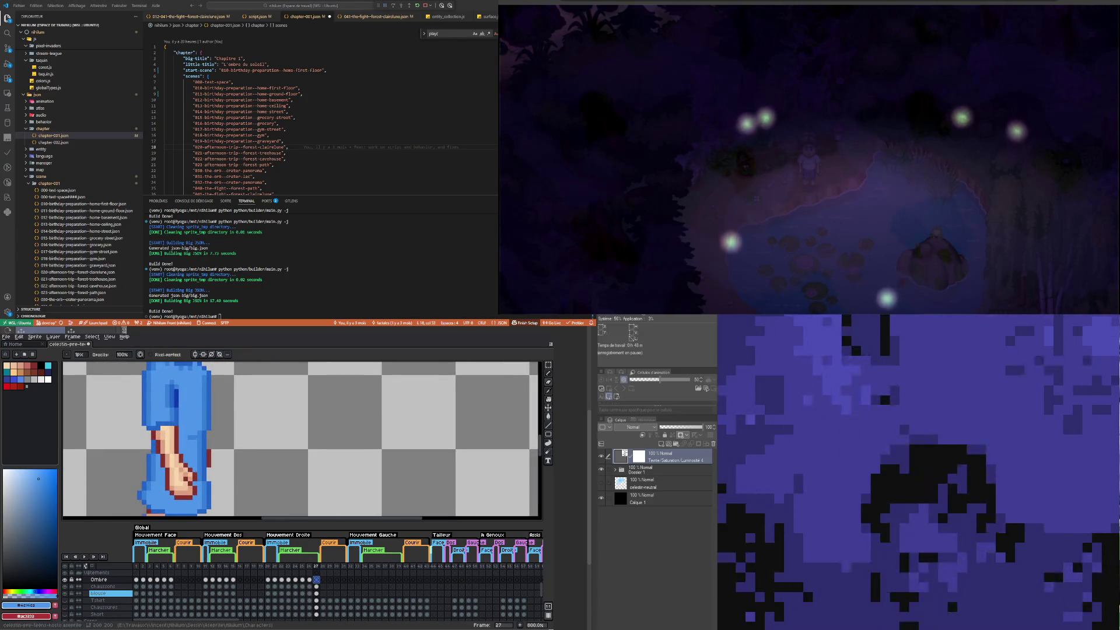
{"action": "key", "text": "i"}
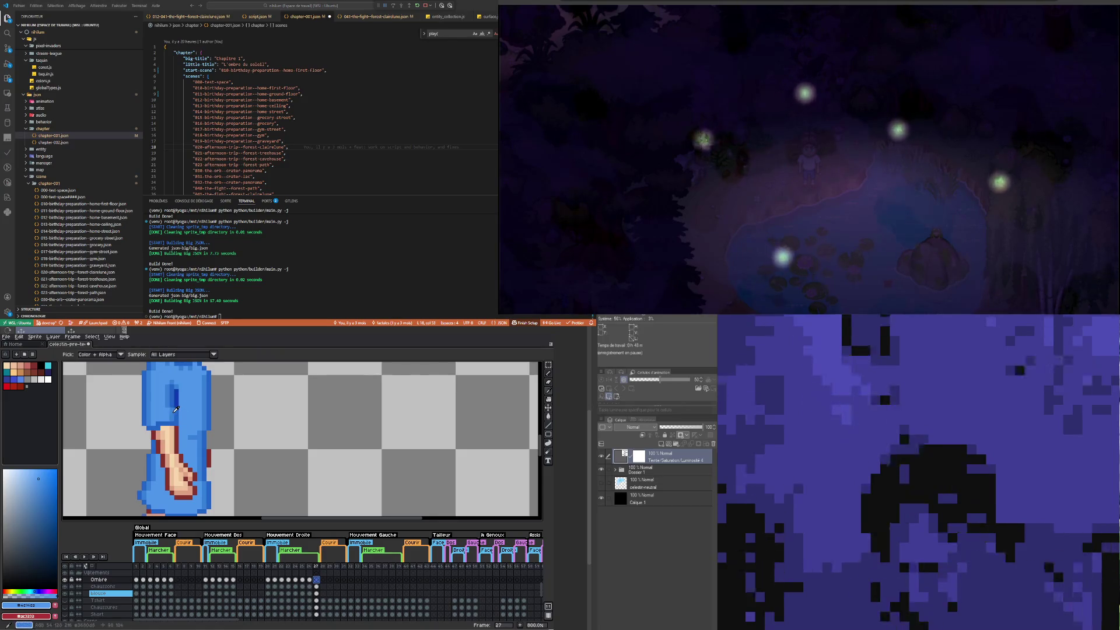
{"action": "left_click", "coordinate": [176, 409]}
{"action": "key", "text": "b"}
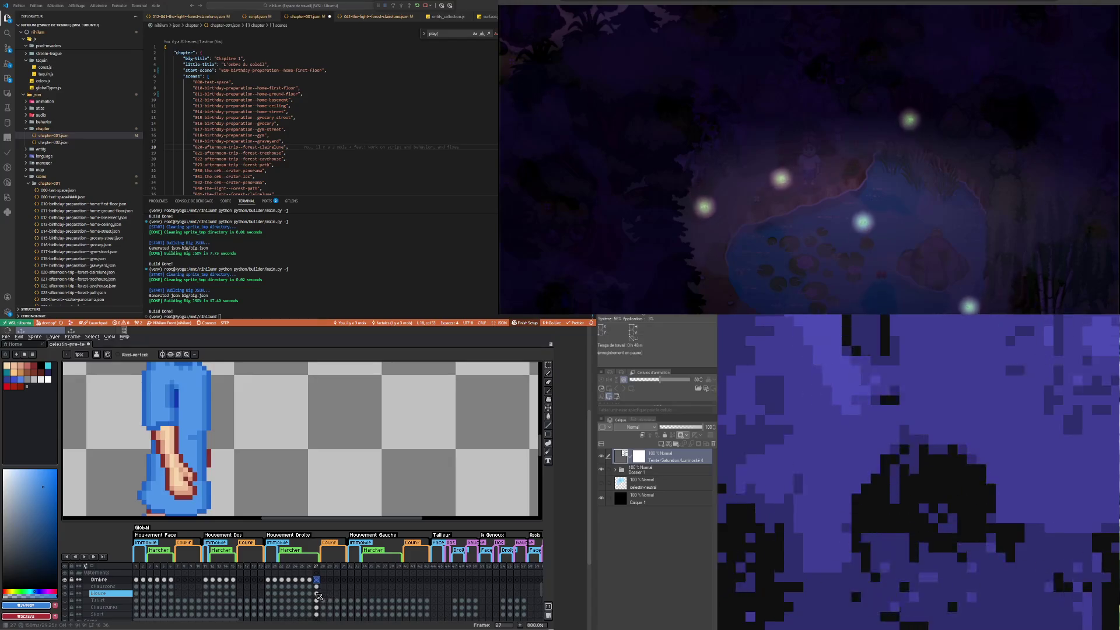
{"action": "left_click", "coordinate": [317, 594]}
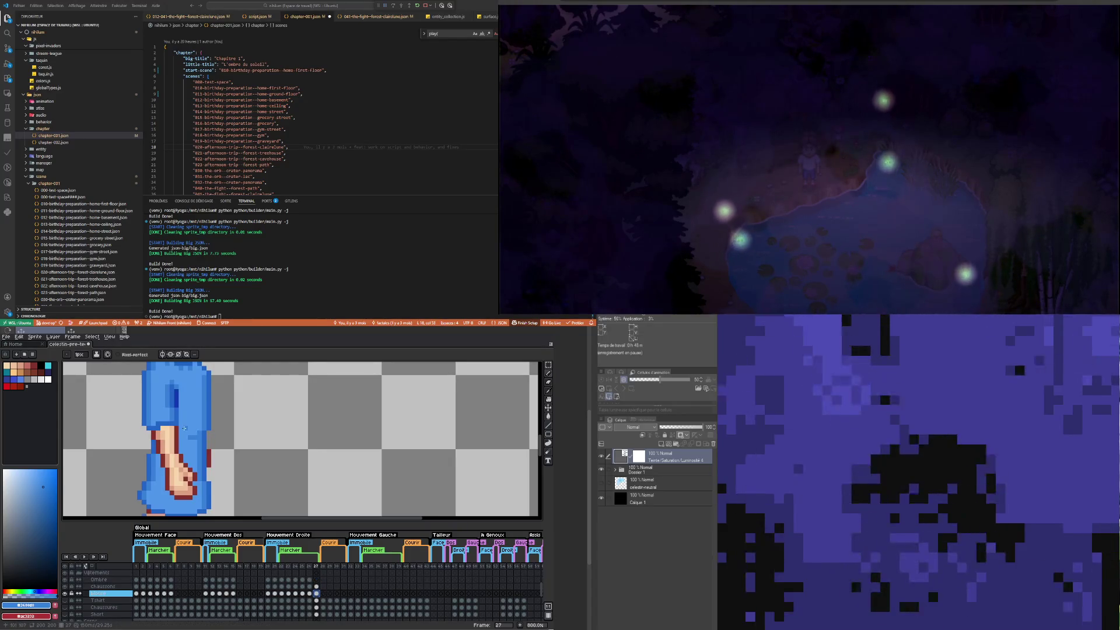